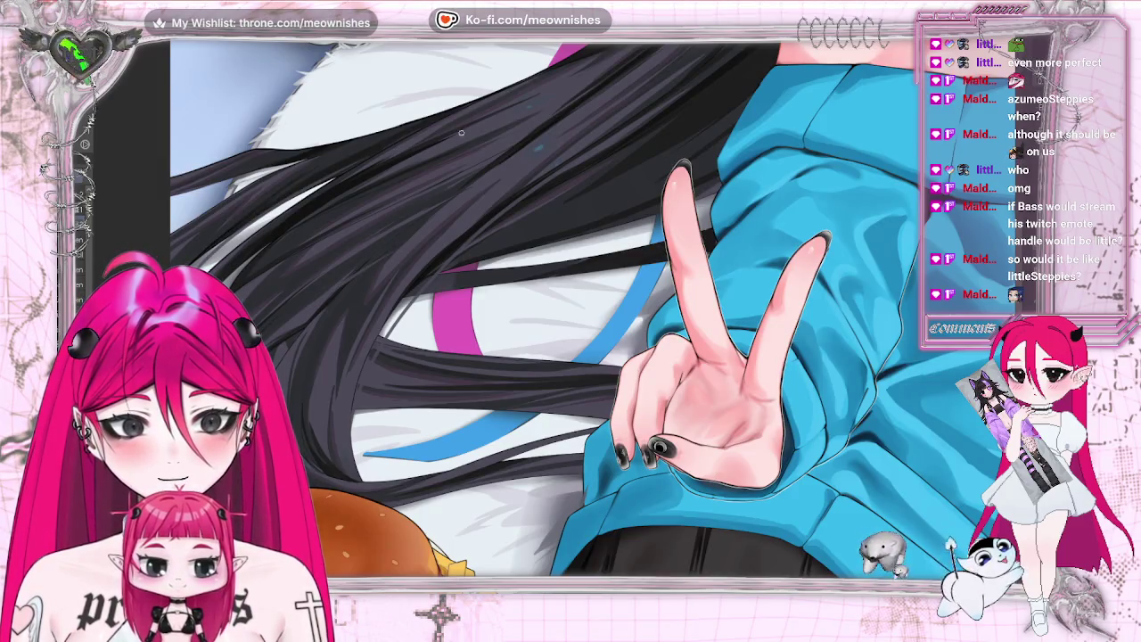
Step: Fit the illustration in the window, then mirror the canvas to check it and flip it back
key(ctrl+0)
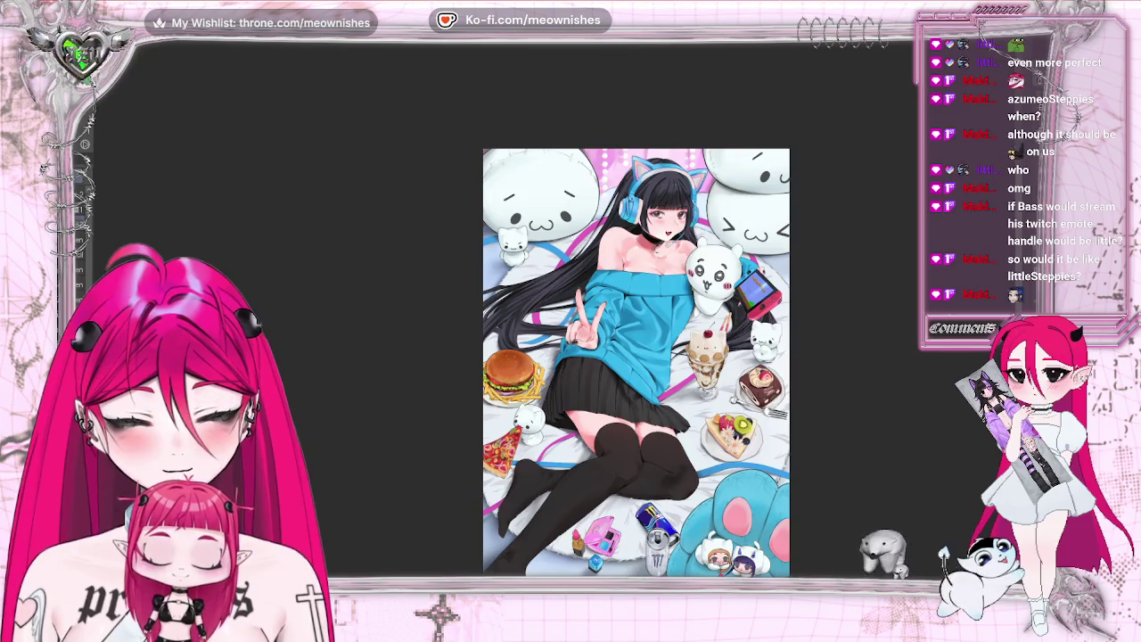
scroll(627, 147, down, 3)
scroll(628, 147, up, 8)
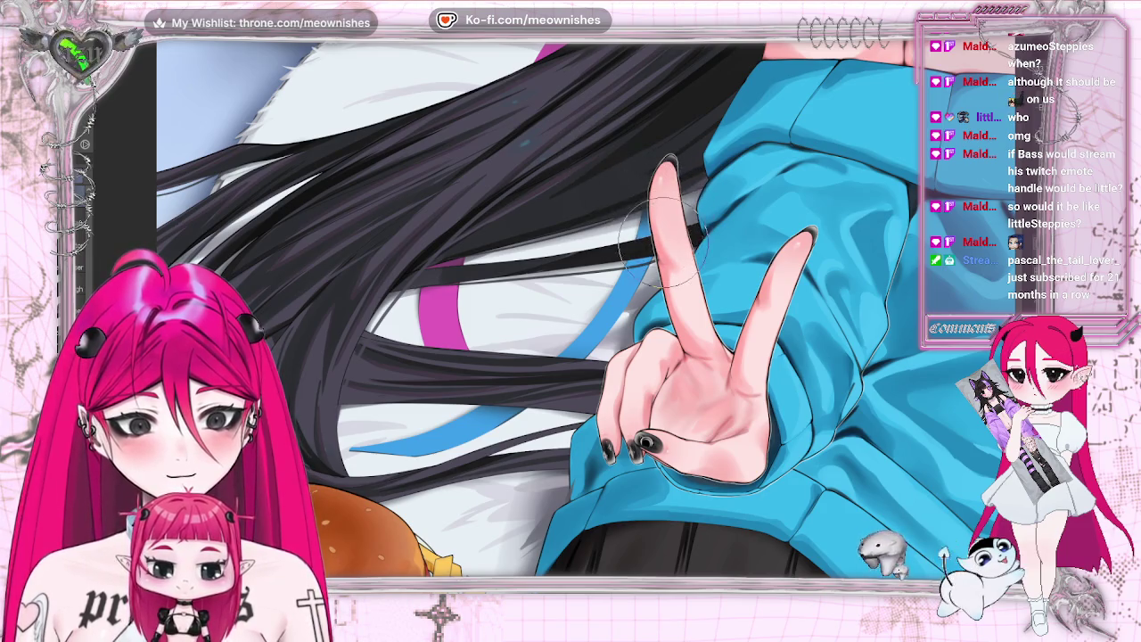
scroll(571, 312, down, 5)
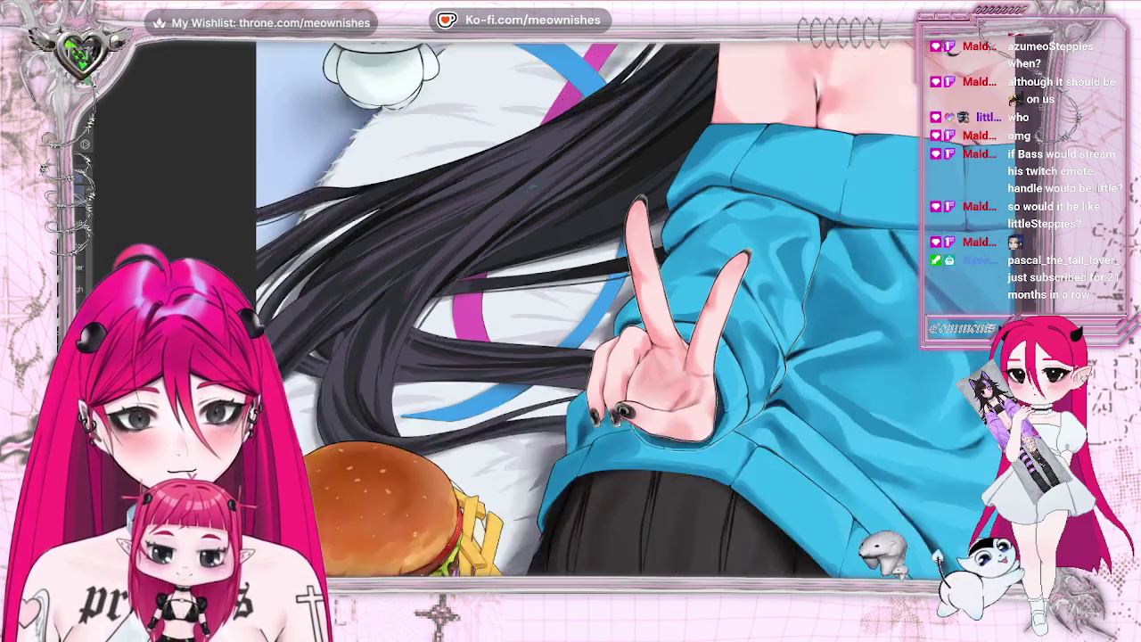
scroll(597, 326, up, 3)
scroll(624, 339, up, 2)
key(h)
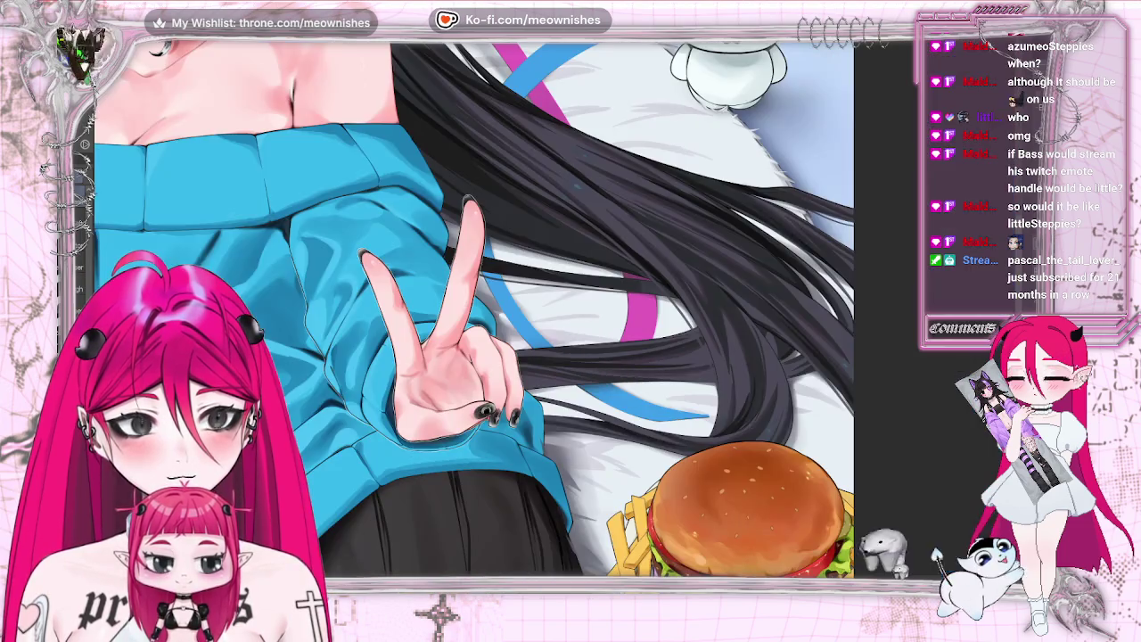
key(h)
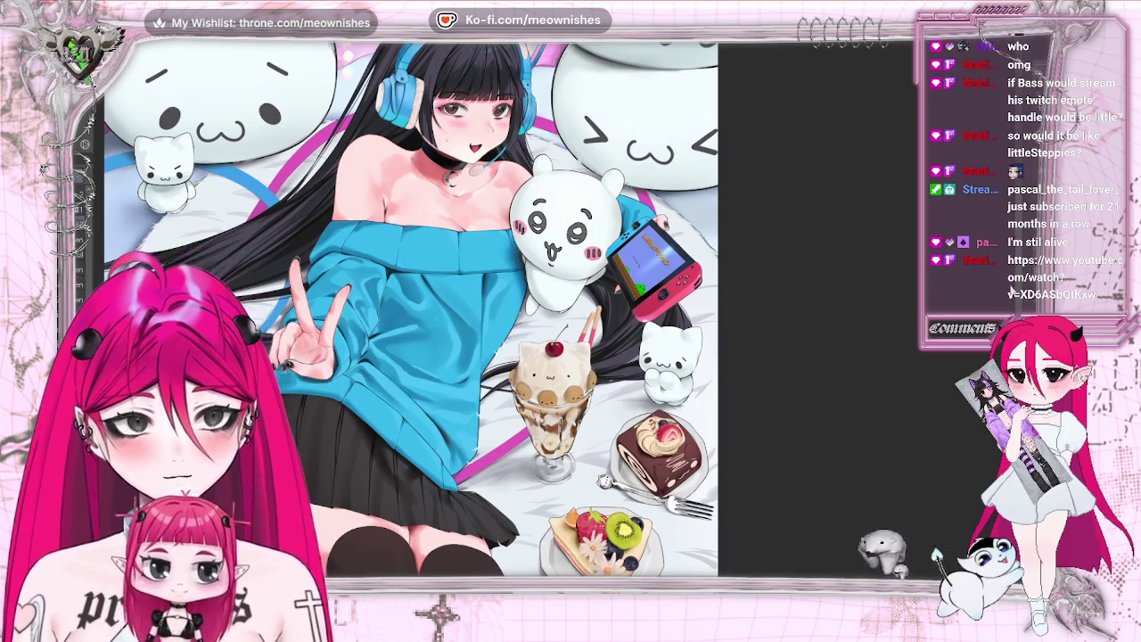
Step: Zoom in close on the girl's face and the white plush
key(Right)
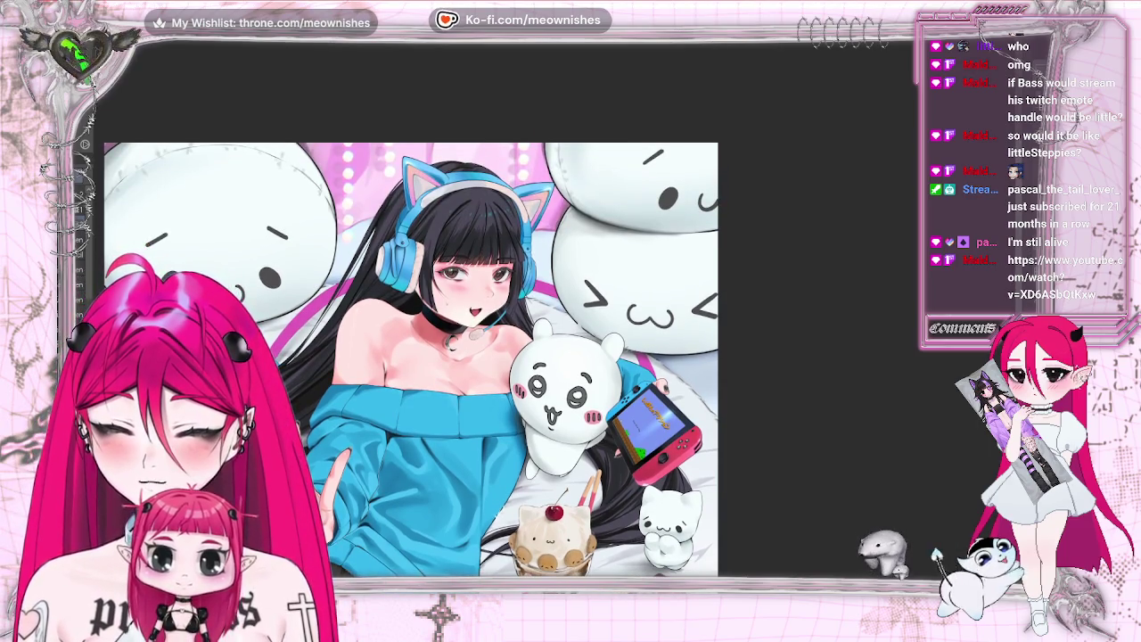
key(Right)
scroll(557, 321, up, 1)
scroll(557, 321, up, 1)
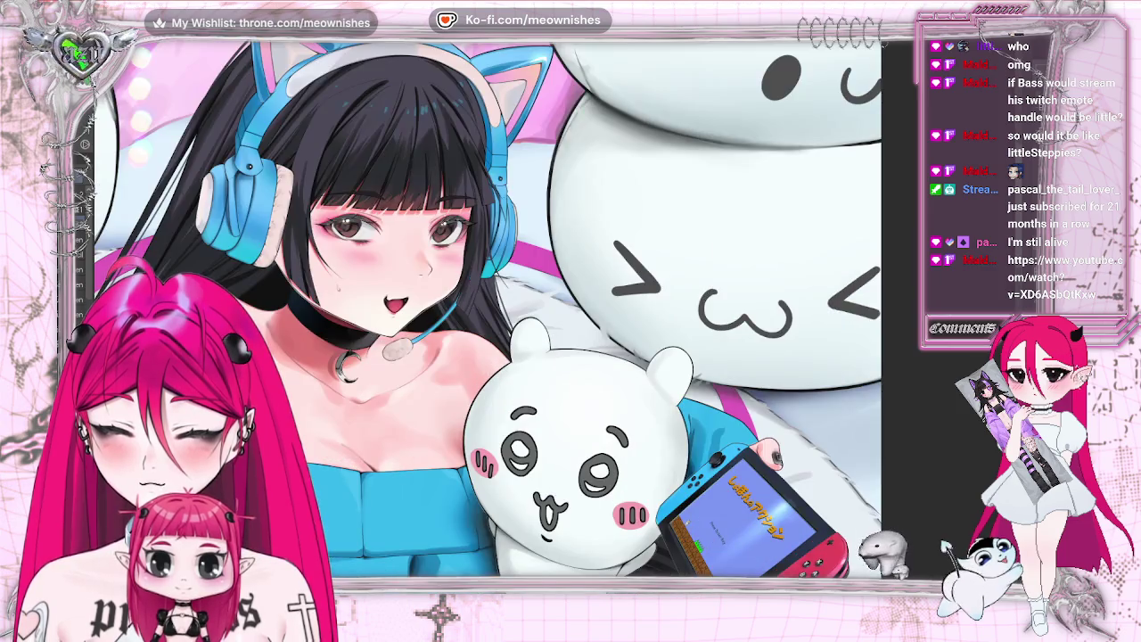
scroll(557, 321, up, 1)
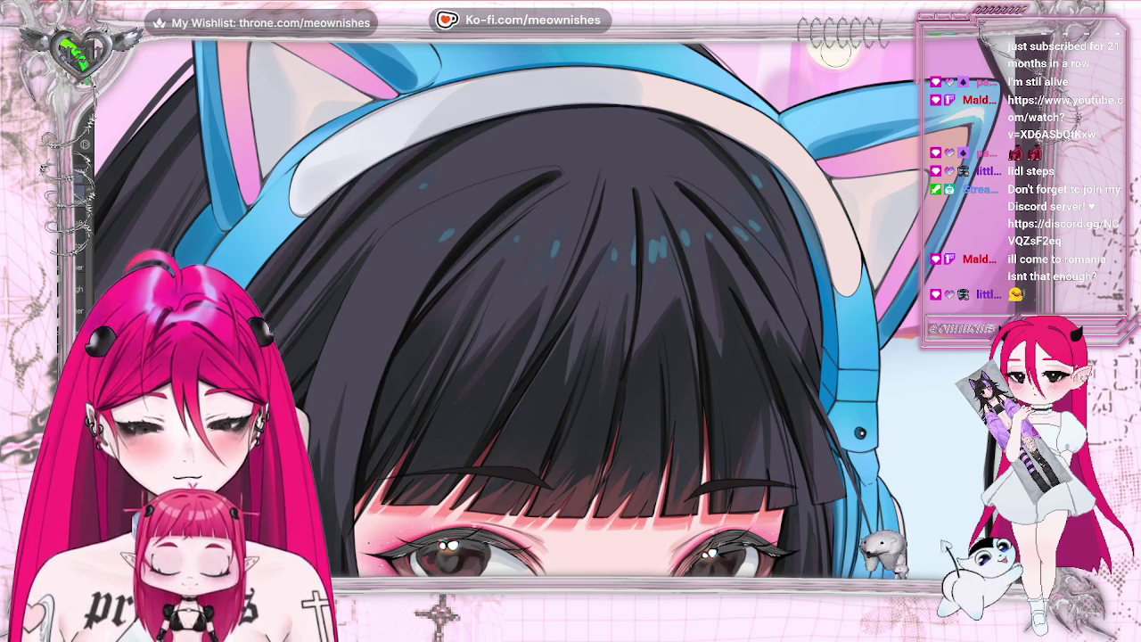
scroll(409, 141, down, 5)
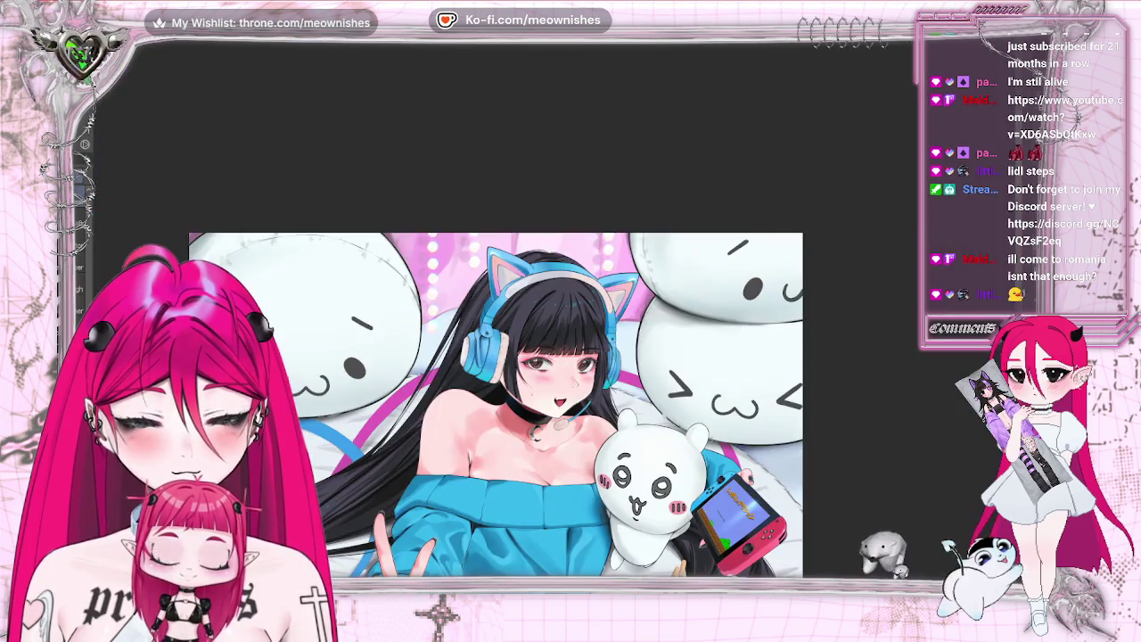
Step: Draw a dark line along the skirt hem, rotating the canvas to line up the edge
scroll(552, 319, up, 5)
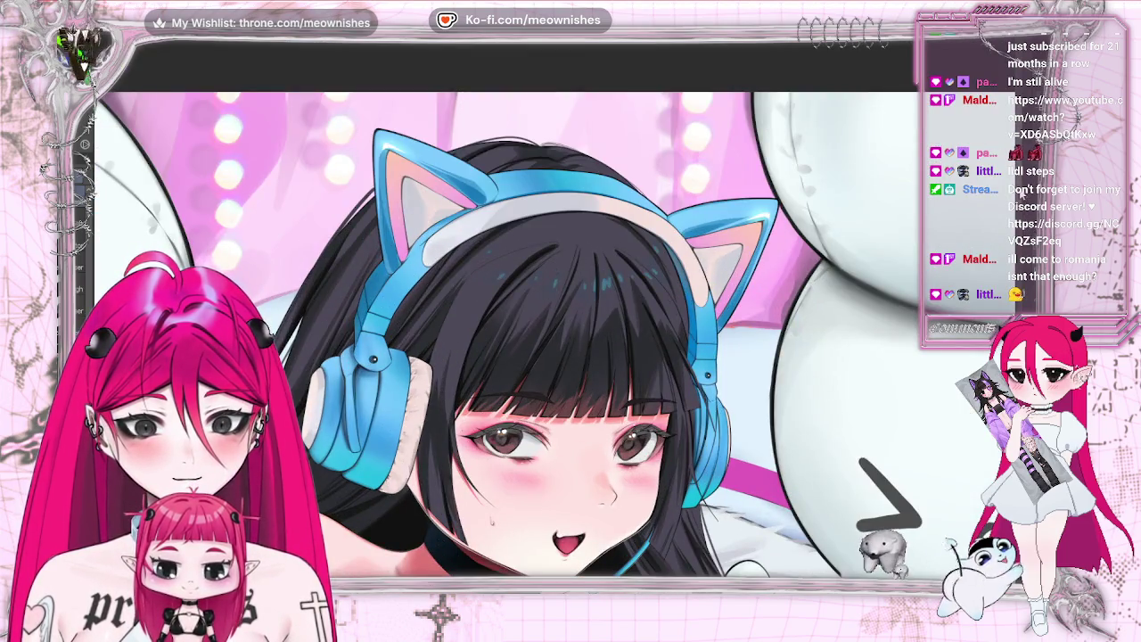
scroll(548, 308, down, 3)
scroll(499, 312, up, 3)
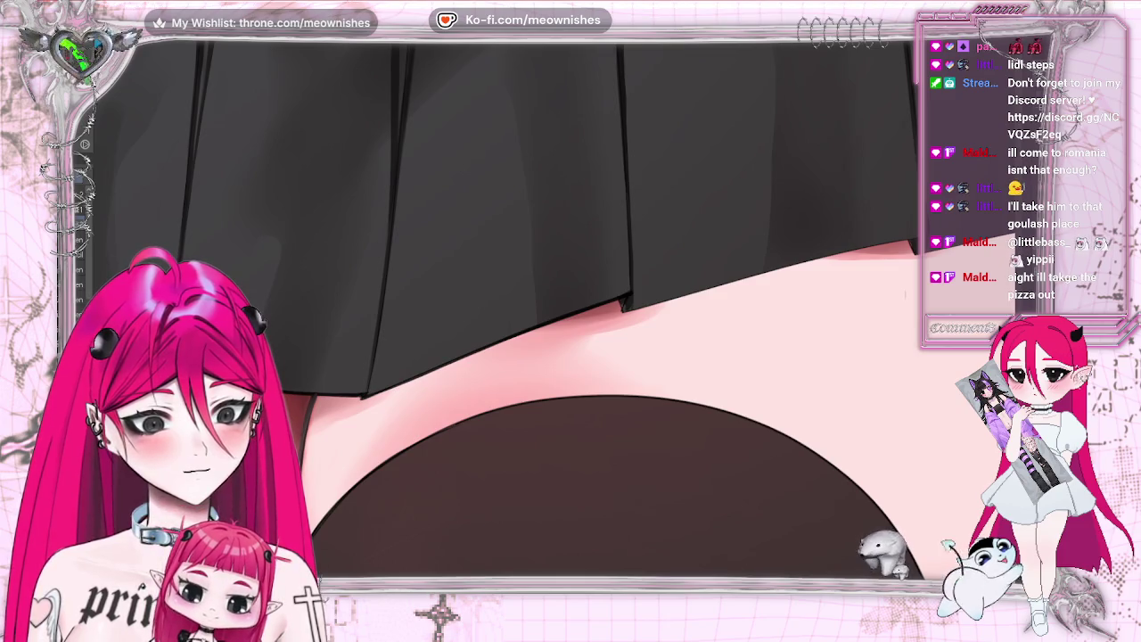
drag(392, 302, 638, 238)
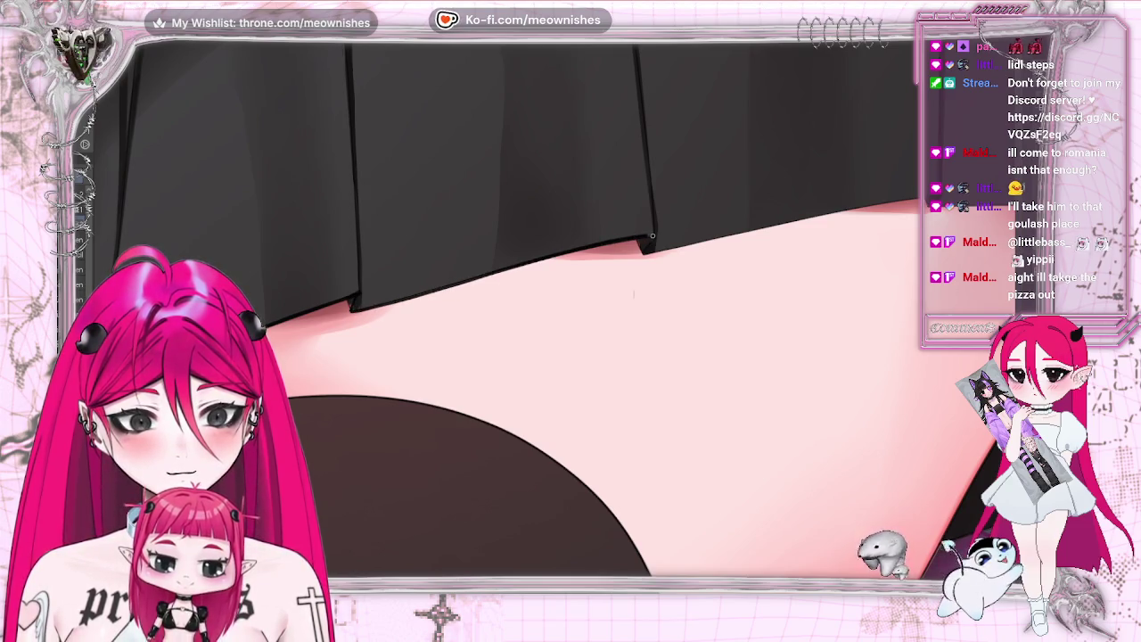
drag(657, 236, 472, 345)
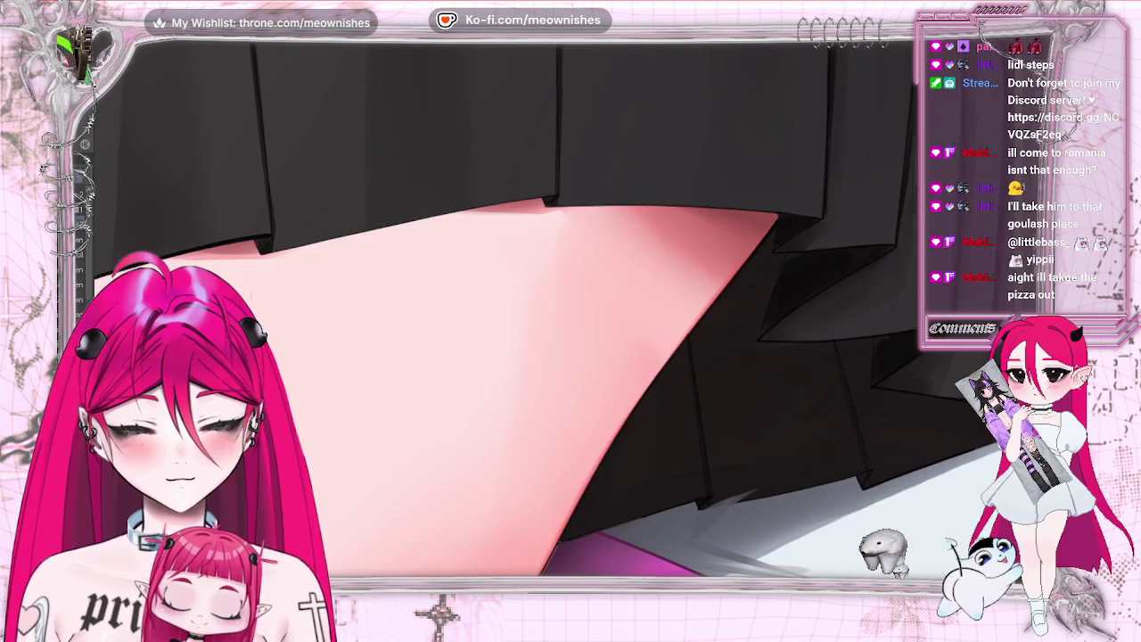
drag(281, 248, 568, 198)
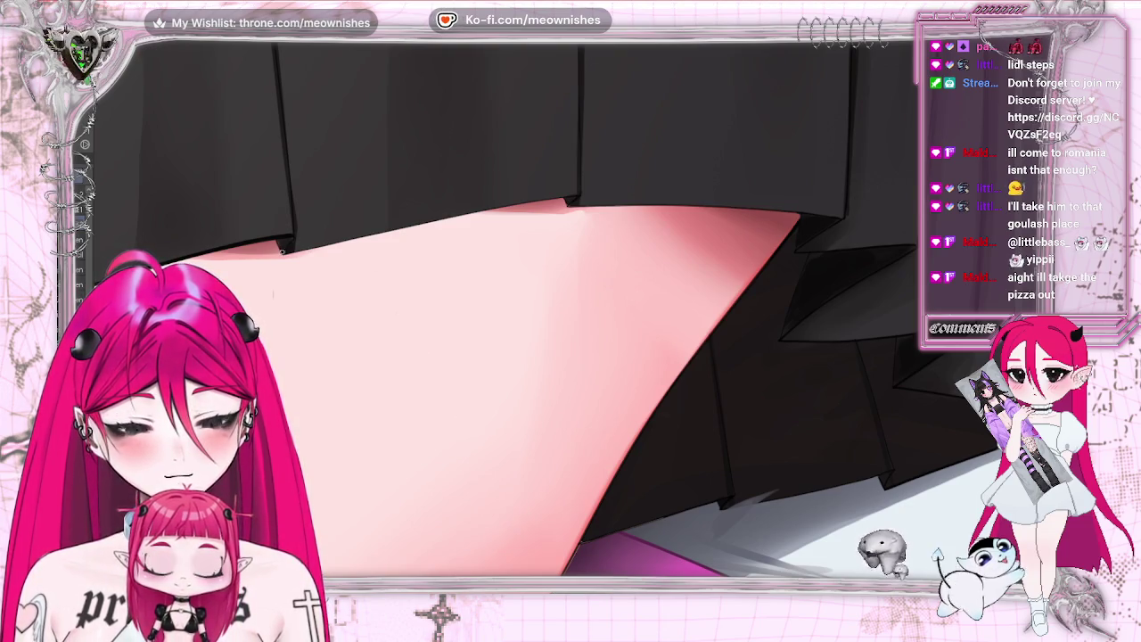
Step: Retry the hem stroke several times, undoing each attempt until the final dark line fits
drag(328, 233, 563, 201)
key(ctrl+z)
drag(284, 251, 569, 194)
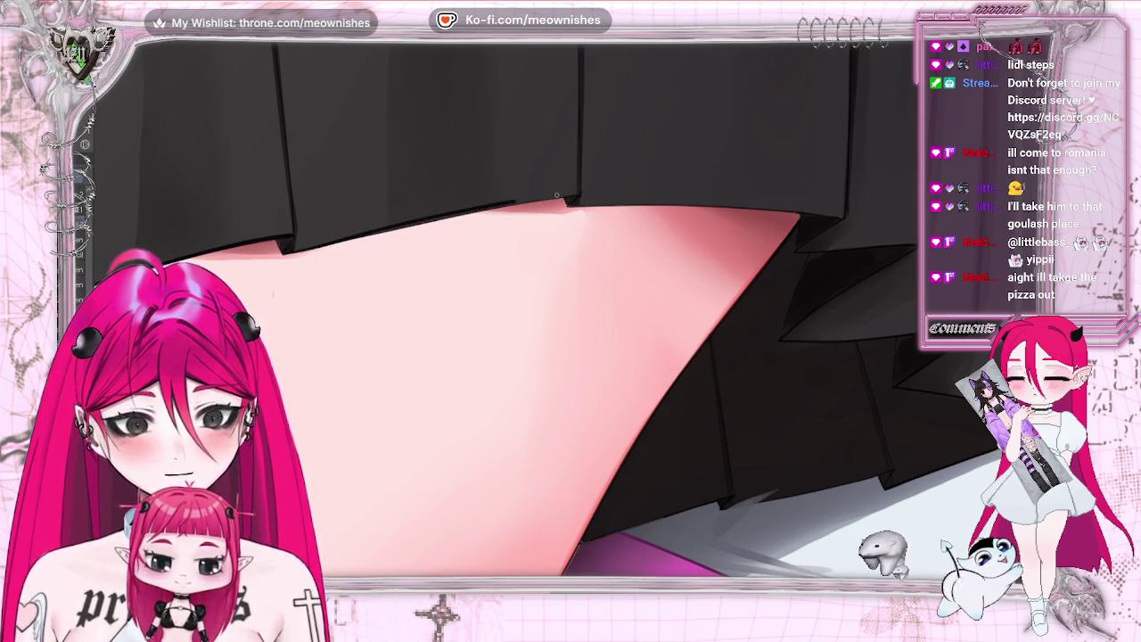
key(ctrl+z)
drag(301, 251, 511, 200)
key(ctrl+z)
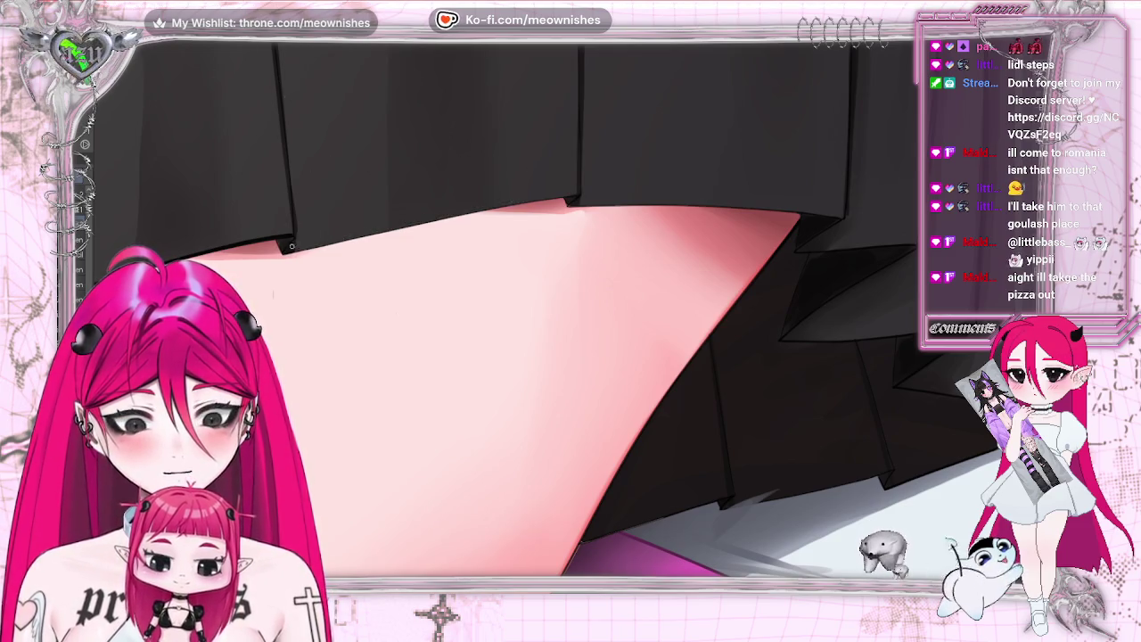
mouse_move(301, 247)
mouse_down()
mouse_move(518, 204)
mouse_move(721, 207)
mouse_up()
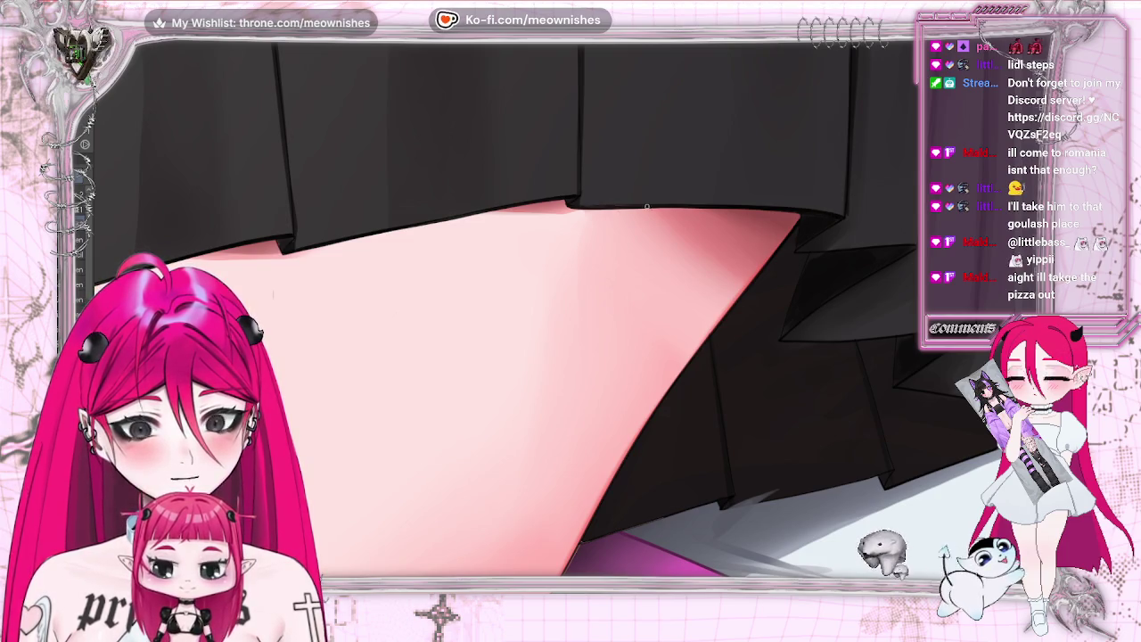
scroll(357, 267, down, 5)
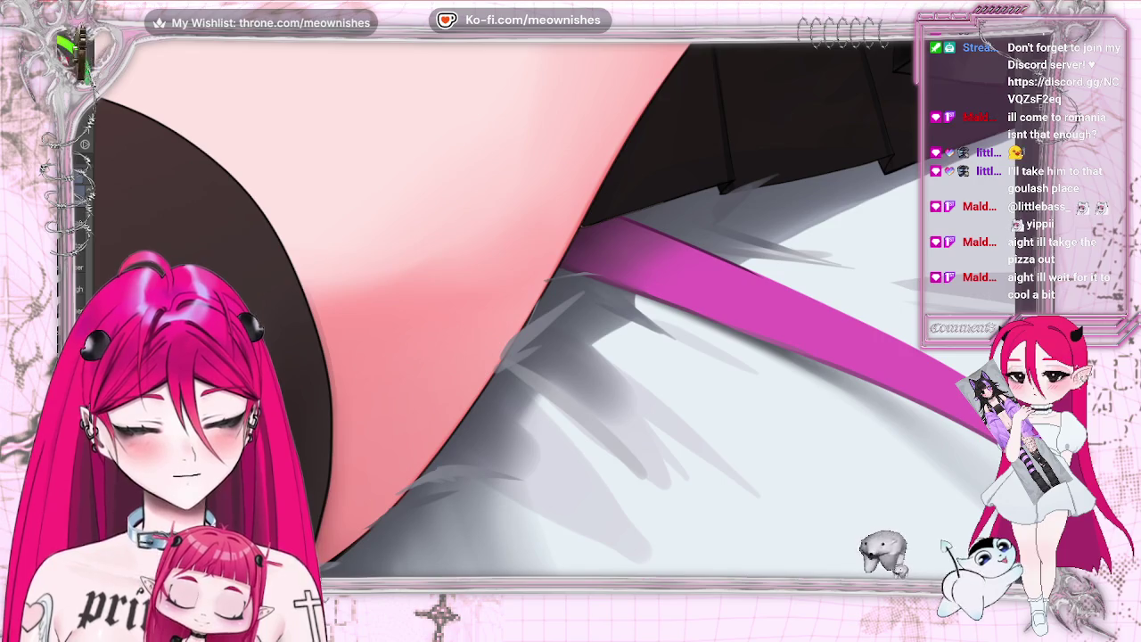
scroll(284, 354, up, 2)
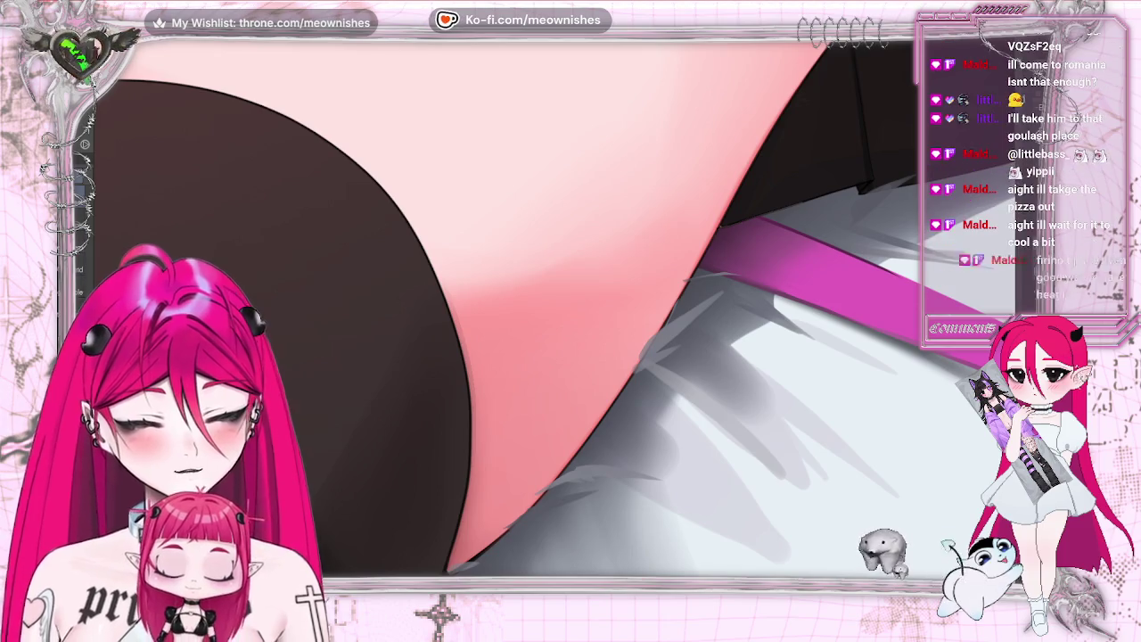
drag(656, 52, 660, 263)
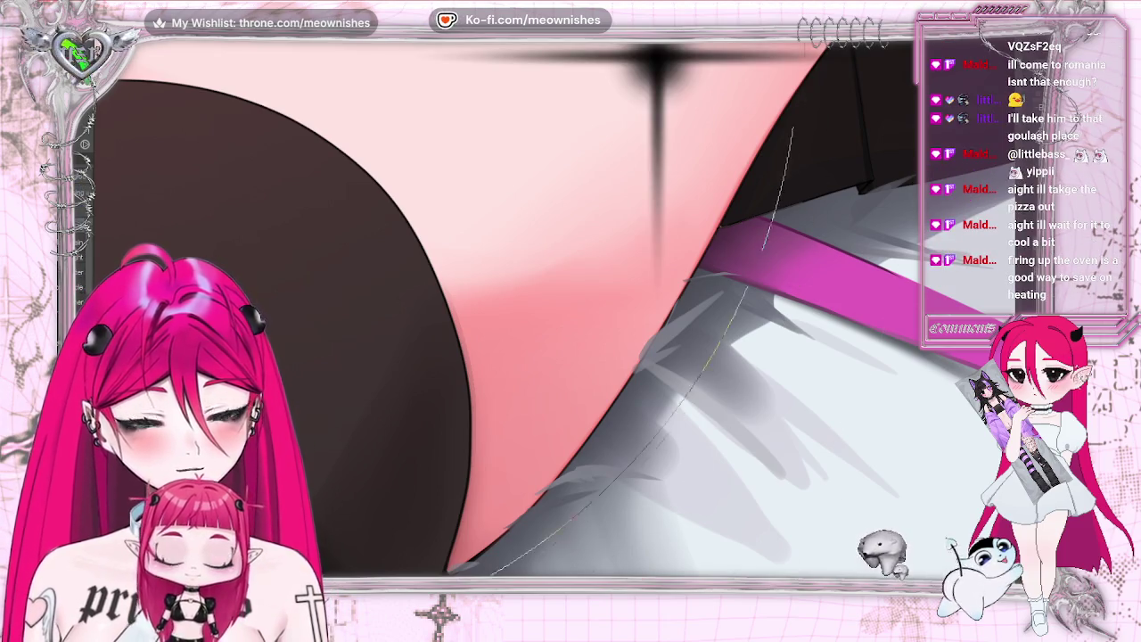
key(ctrl+z)
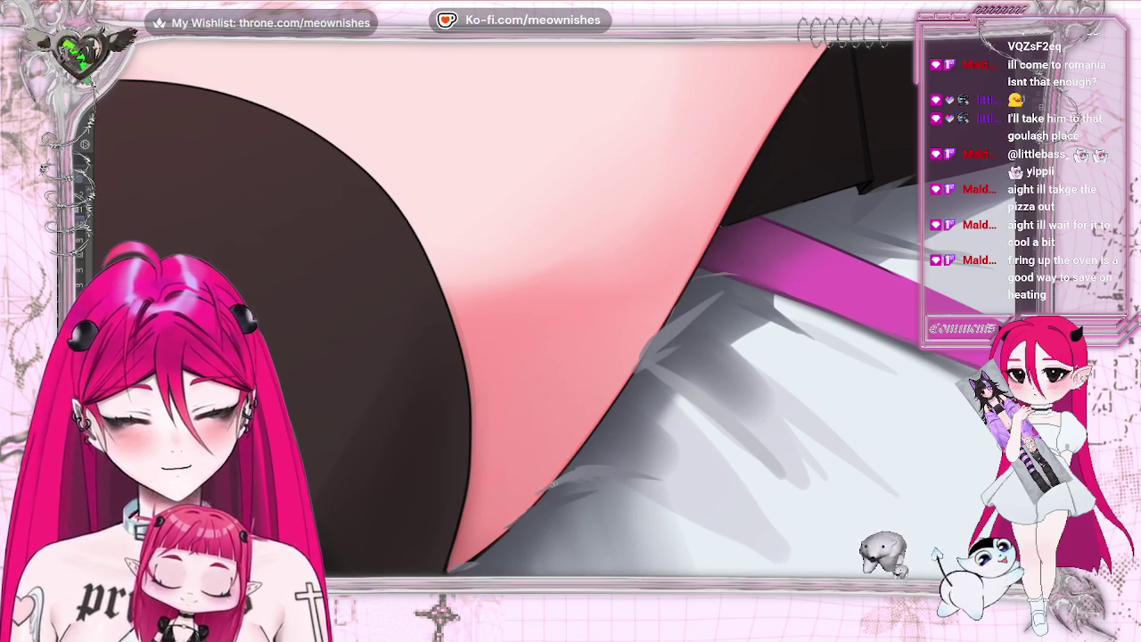
scroll(455, 375, down, 3)
scroll(455, 374, down, 1)
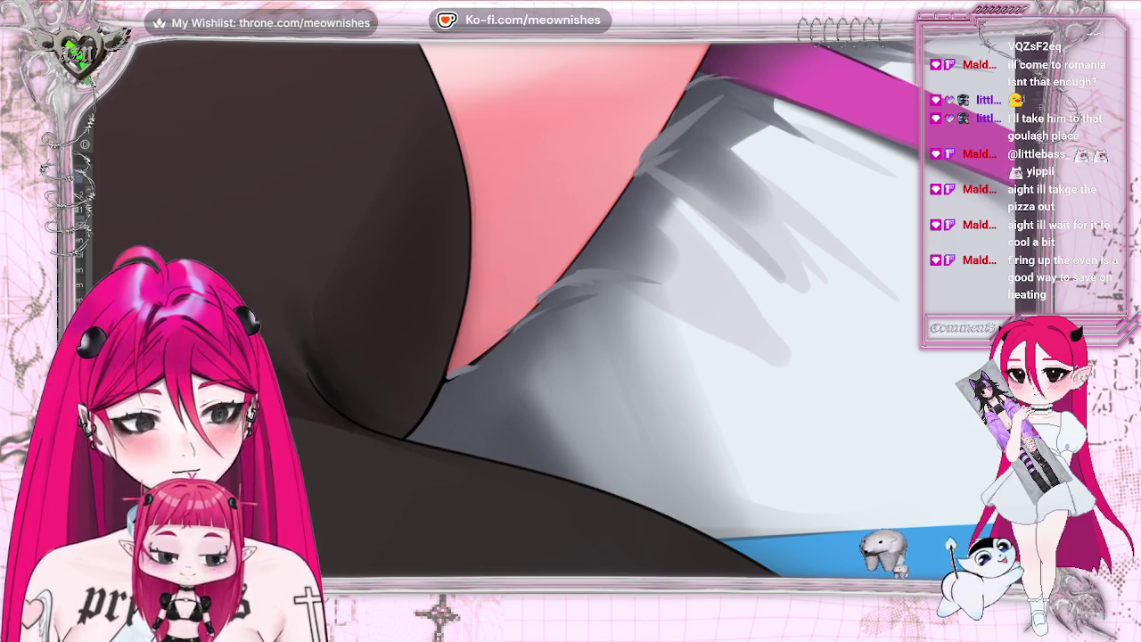
key(ctrl+0)
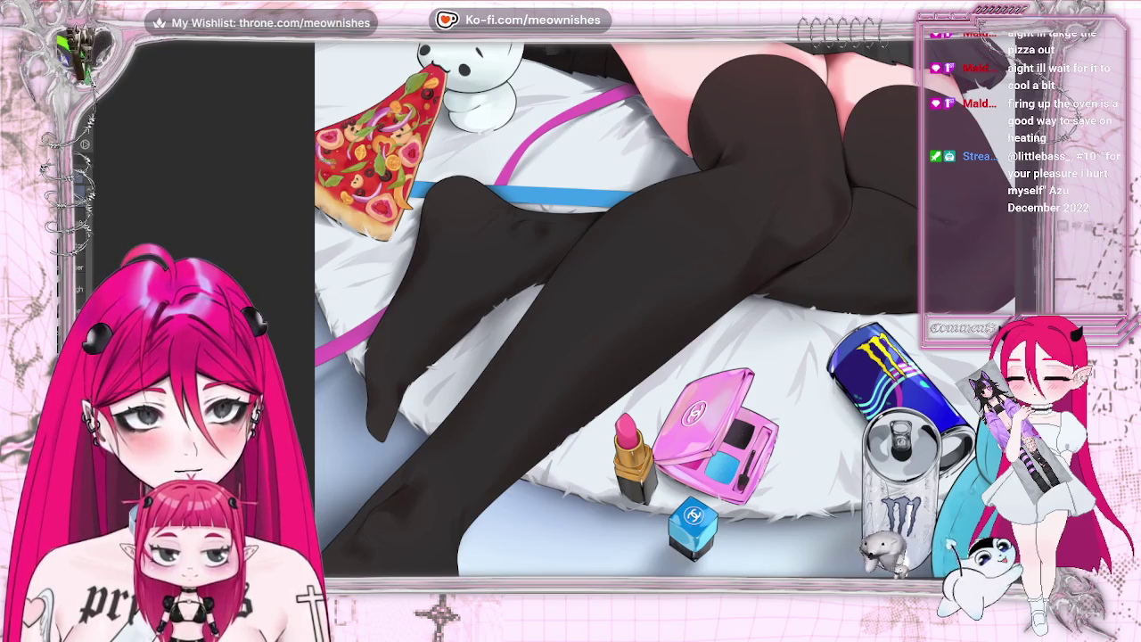
scroll(401, 290, up, 2)
scroll(400, 290, up, 3)
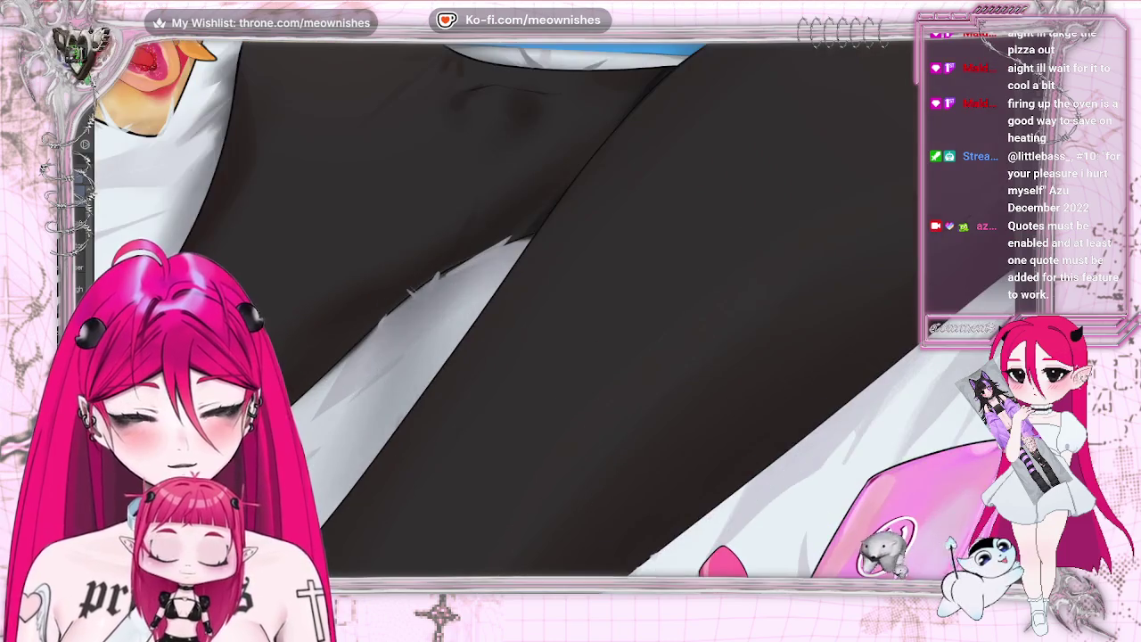
scroll(400, 290, up, 2)
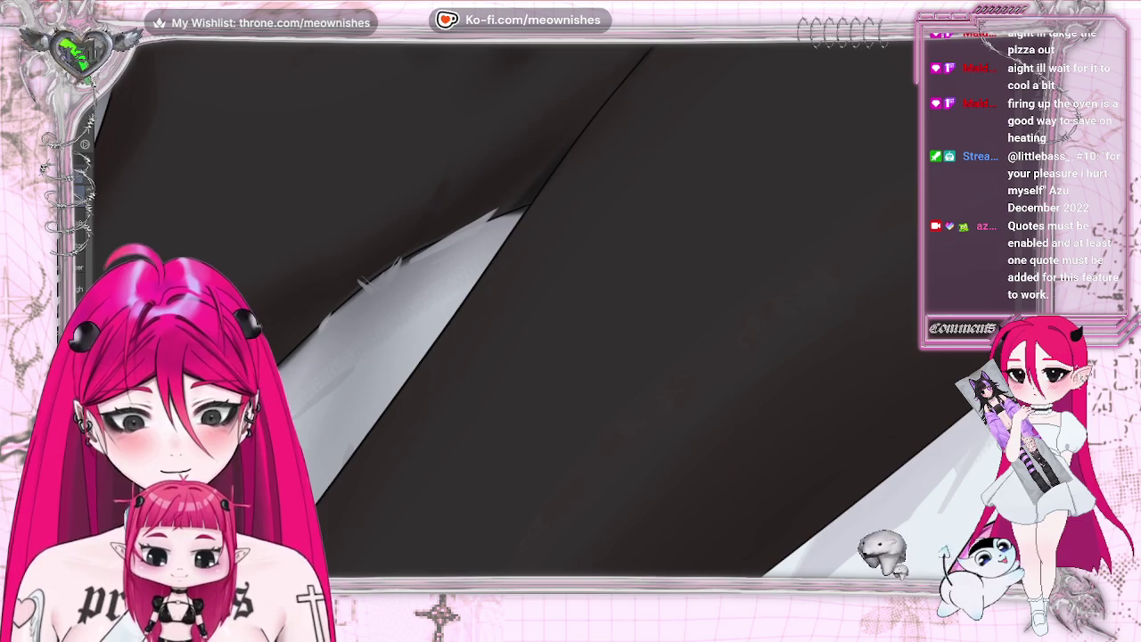
scroll(508, 307, down, 3)
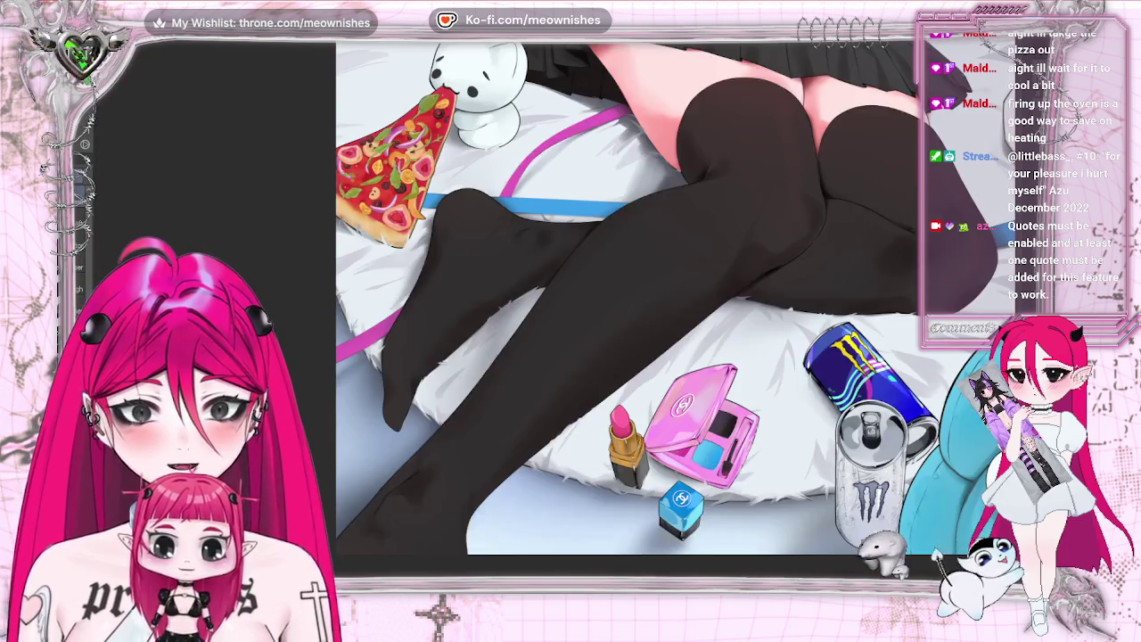
scroll(508, 308, up, 2)
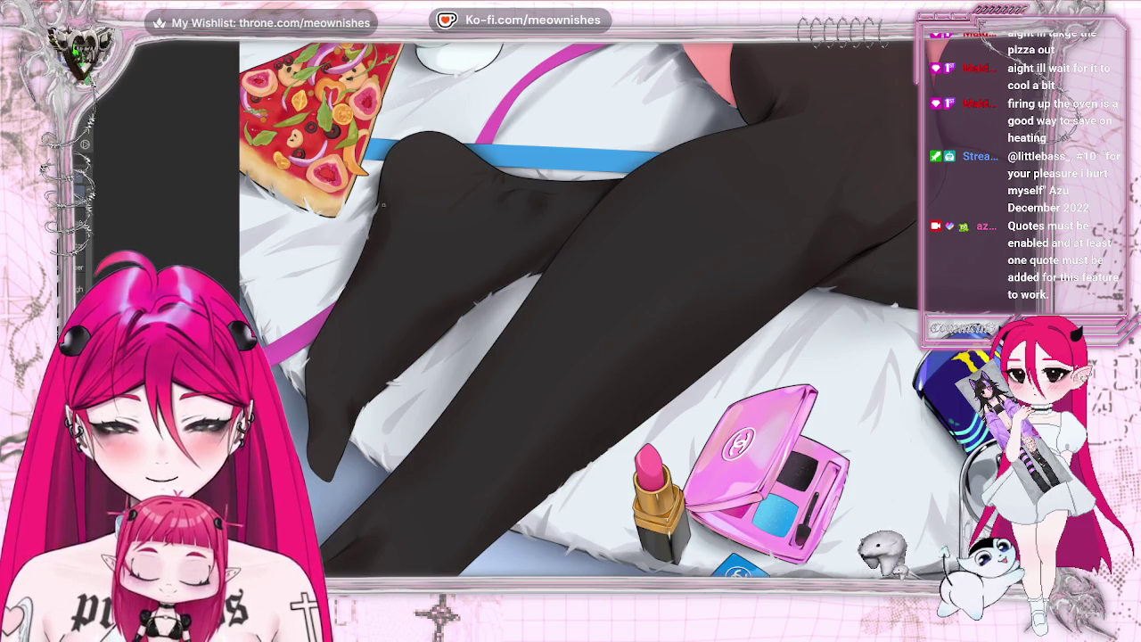
scroll(554, 312, down, 3)
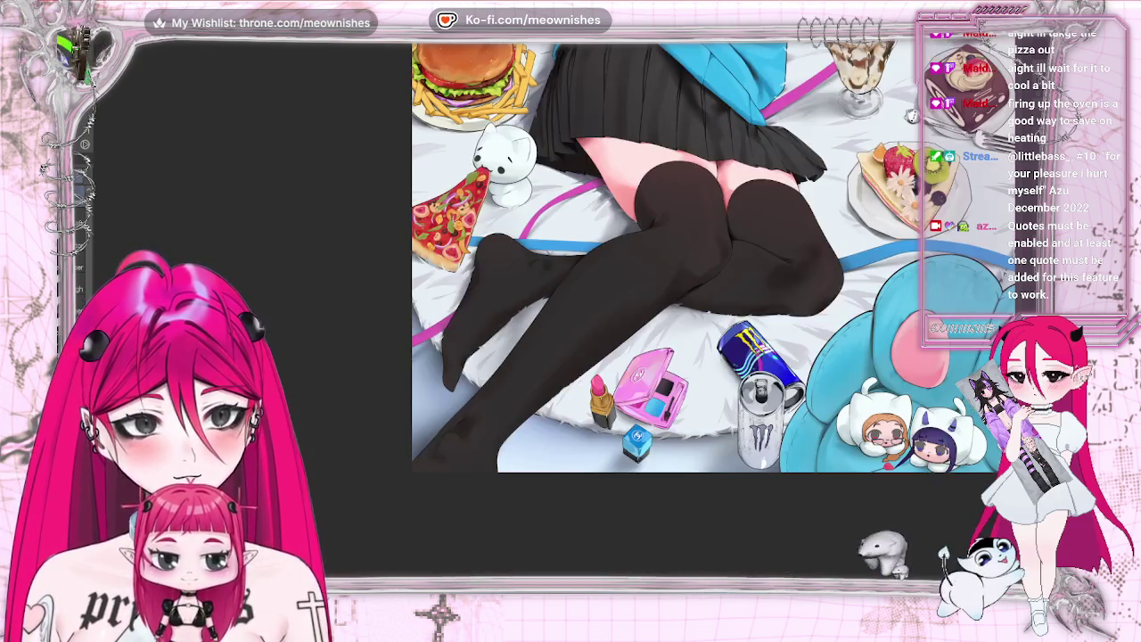
scroll(554, 312, down, 2)
scroll(555, 279, up, 3)
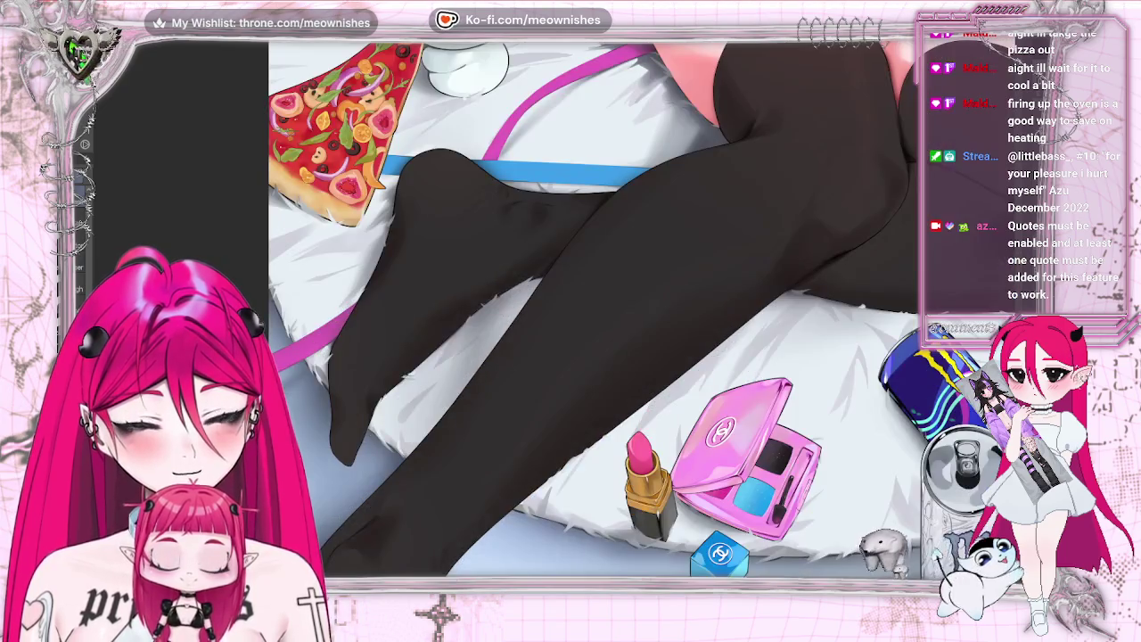
scroll(553, 303, up, 1)
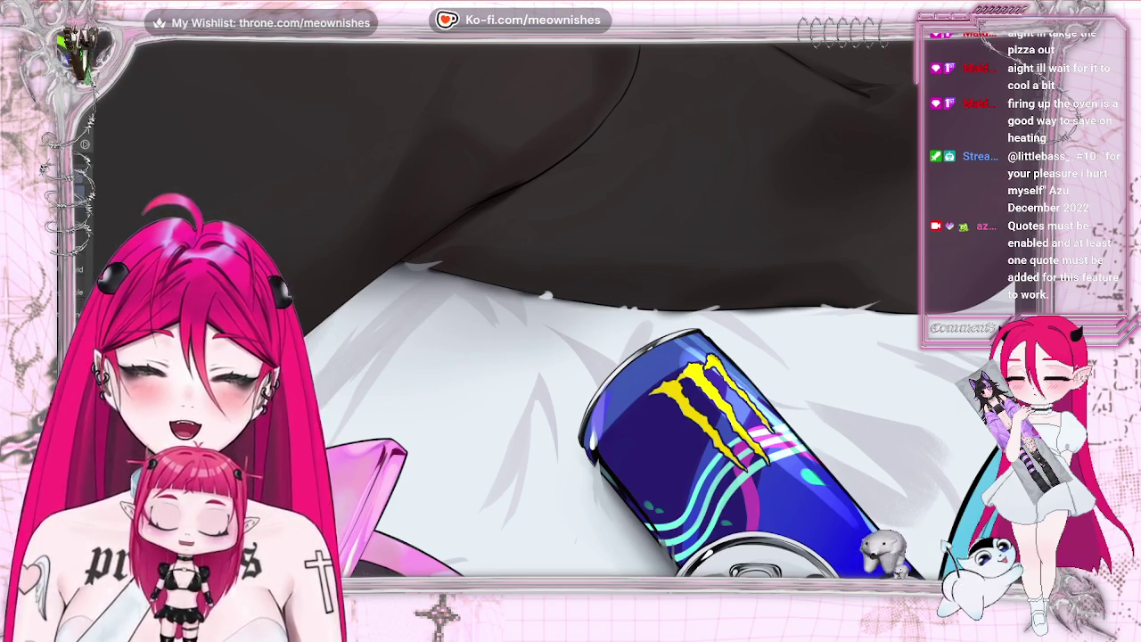
scroll(637, 193, up, 4)
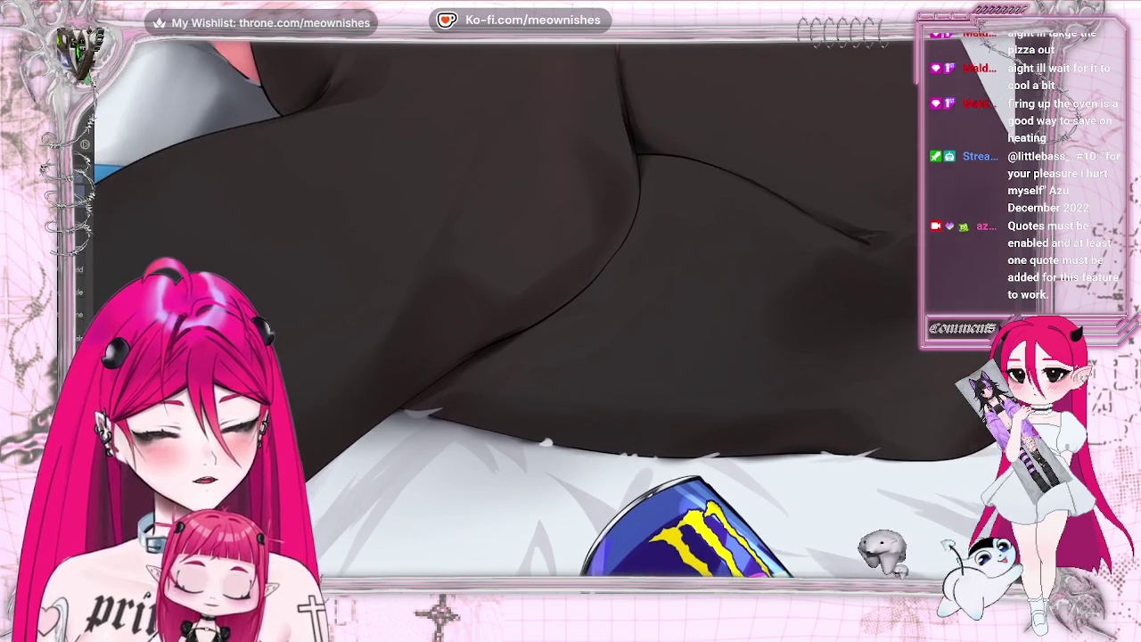
Step: Compare the stocking shading with and without the dark fill by undoing and redoing
scroll(637, 192, up, 1)
scroll(571, 312, right, 3)
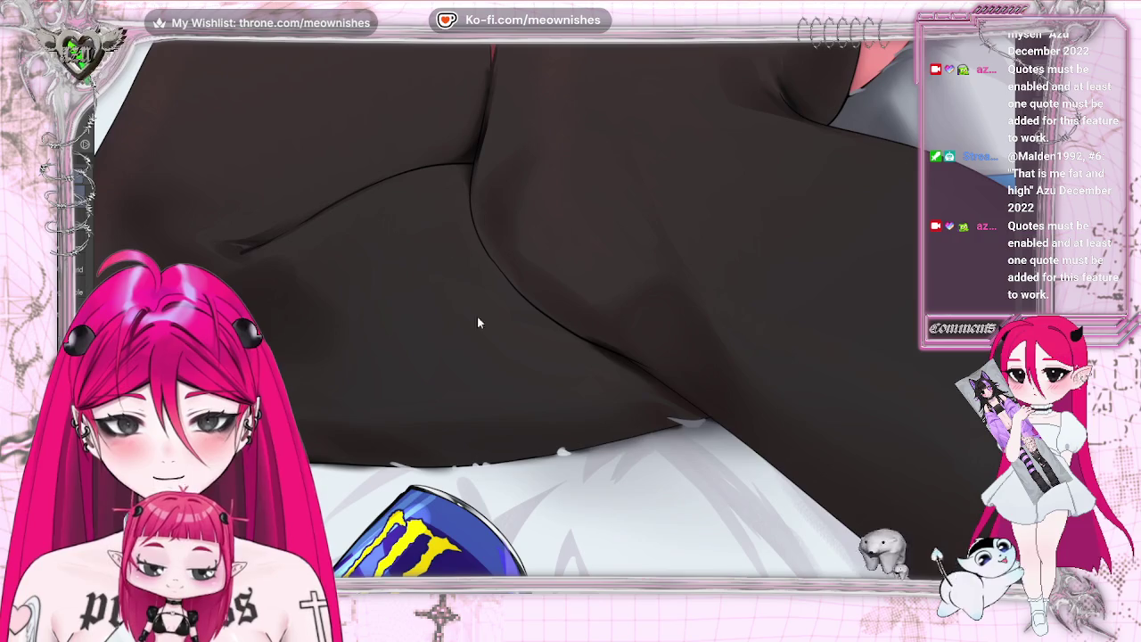
key(ctrl+z)
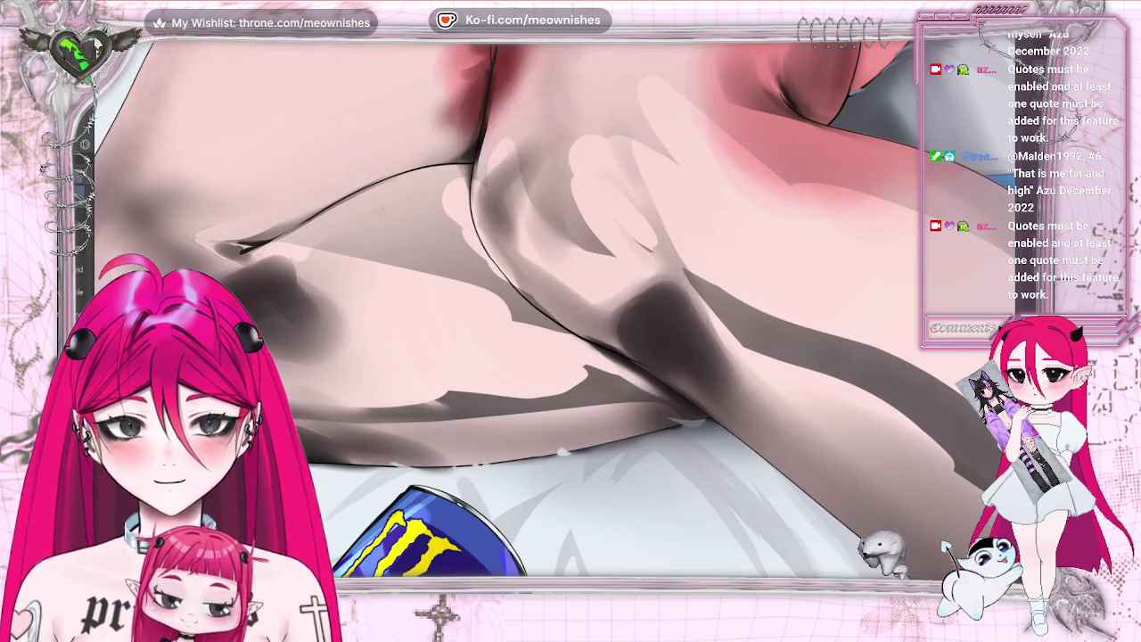
key(ctrl+y)
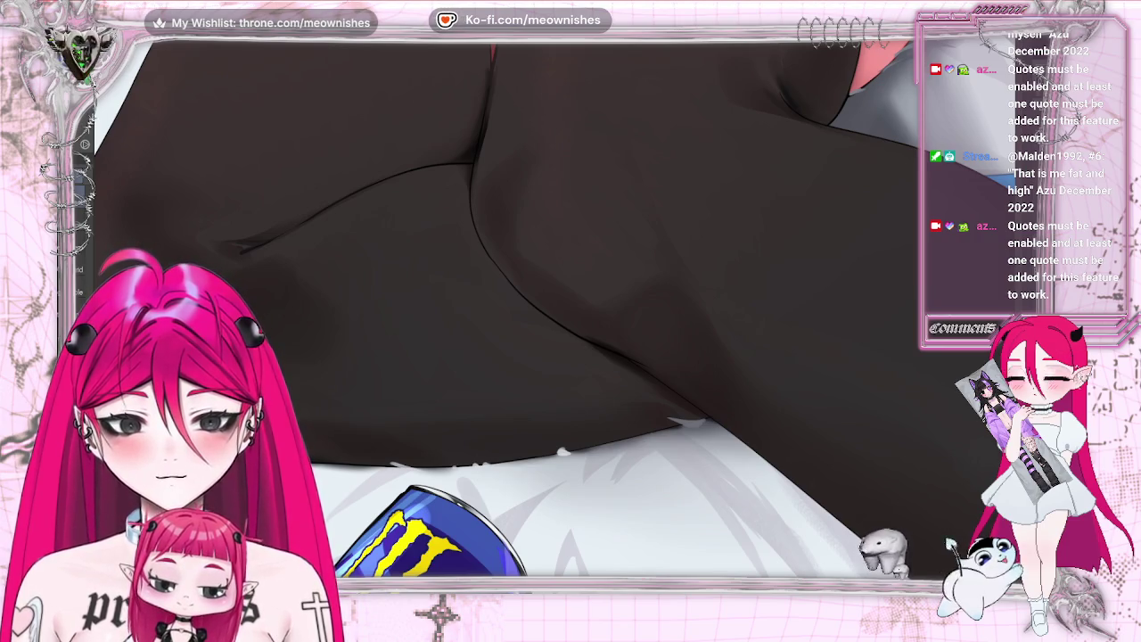
key(ctrl+z)
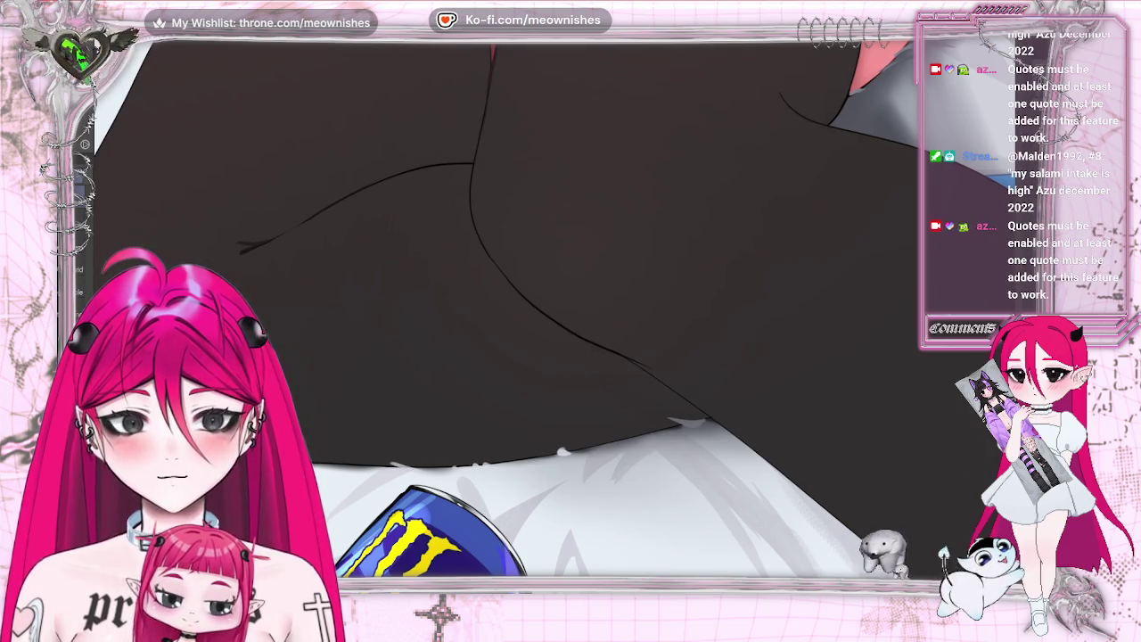
key(ctrl+y)
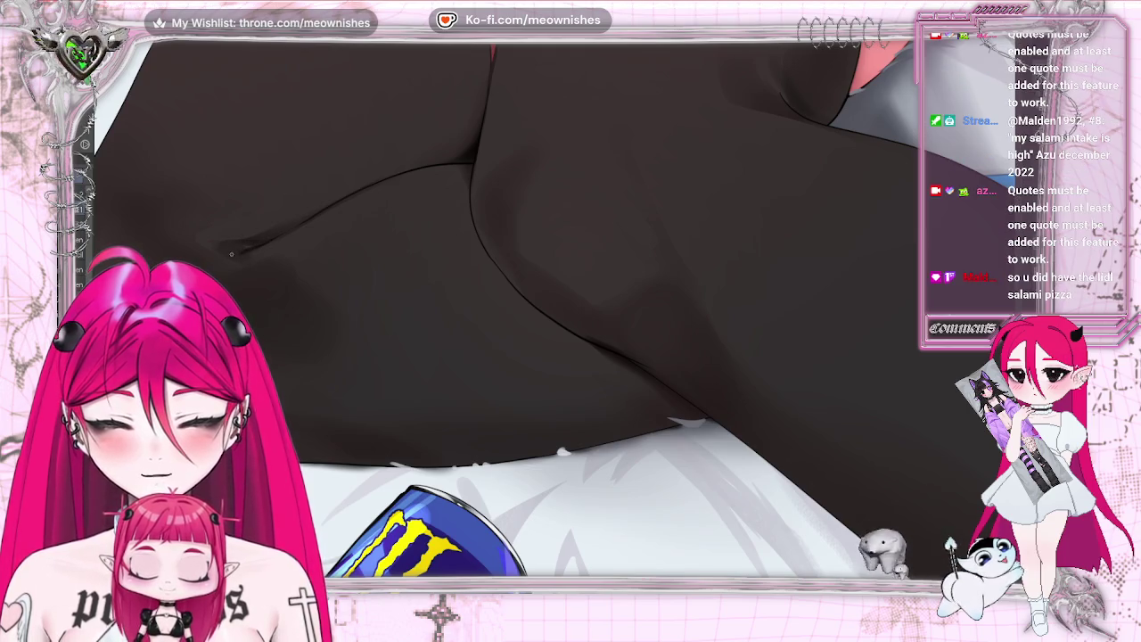
Step: Paint a darker shading stroke into the stocking fold, then view the whole illustration
drag(213, 251, 174, 253)
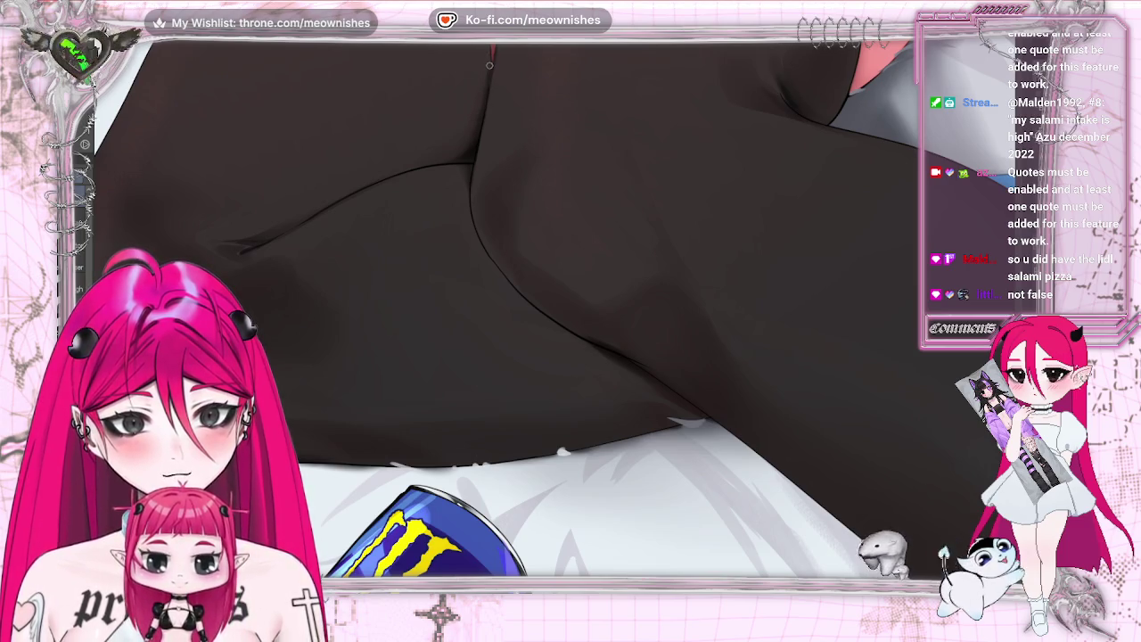
scroll(570, 312, down, 2)
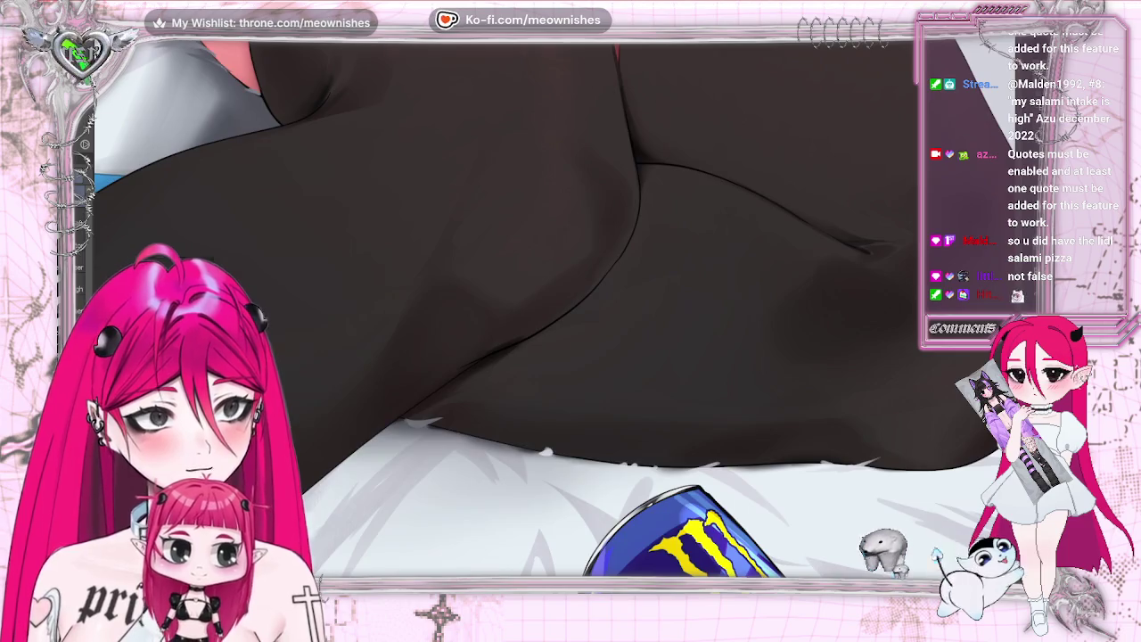
scroll(570, 312, down, 5)
scroll(570, 267, down, 3)
scroll(571, 267, up, 2)
scroll(571, 268, up, 5)
scroll(571, 356, up, 2)
scroll(571, 356, up, 2)
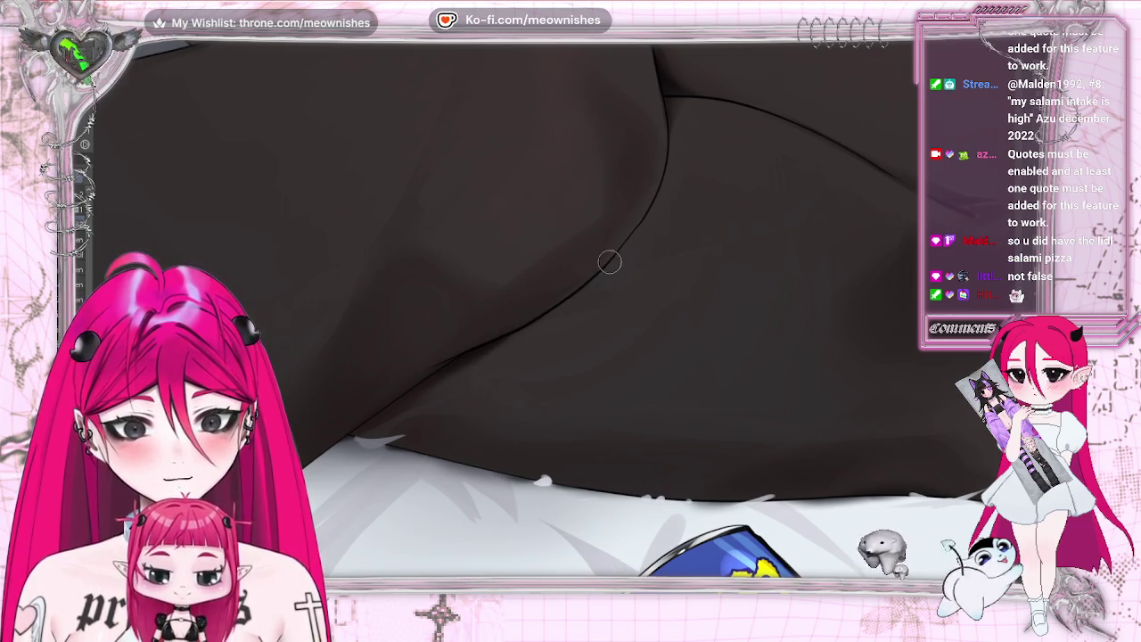
key(ctrl+0)
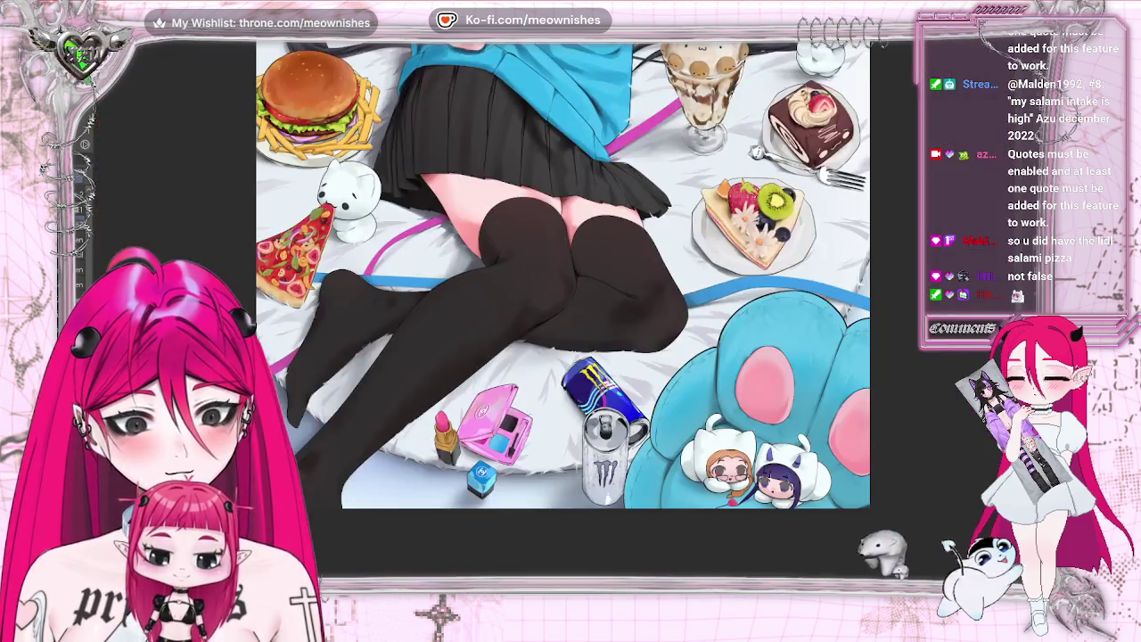
Step: Zoom in and tilt the canvas onto where the stocking top meets the bare thigh
scroll(570, 312, up, 5)
scroll(552, 312, up, 3)
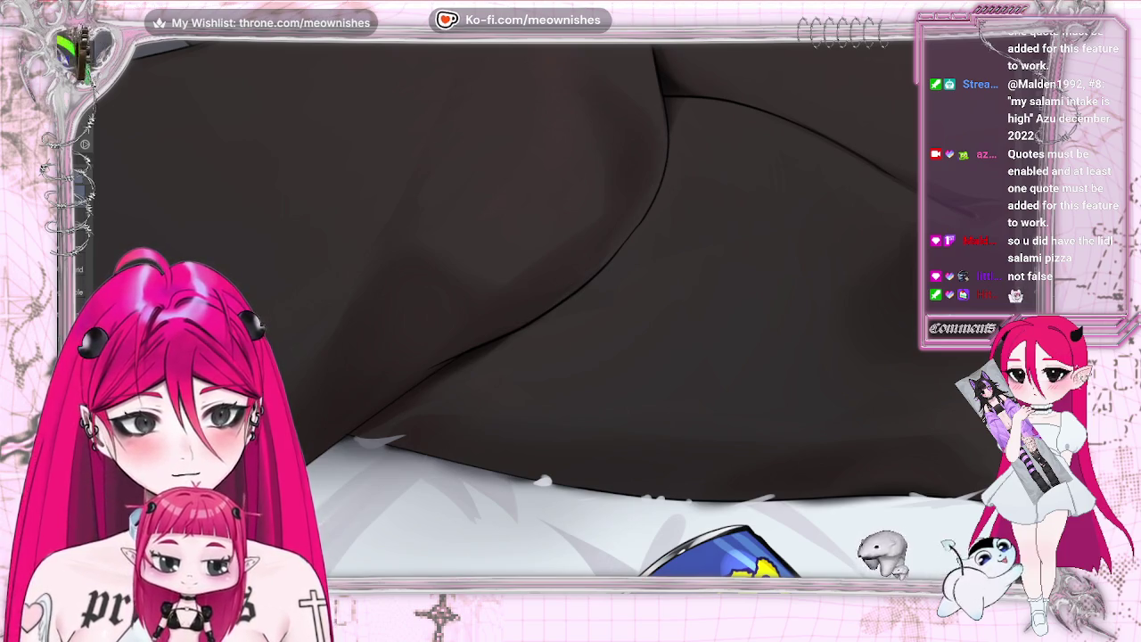
mouse_move(677, 169)
mouse_down()
mouse_move(419, 178)
mouse_move(570, 295)
mouse_up()
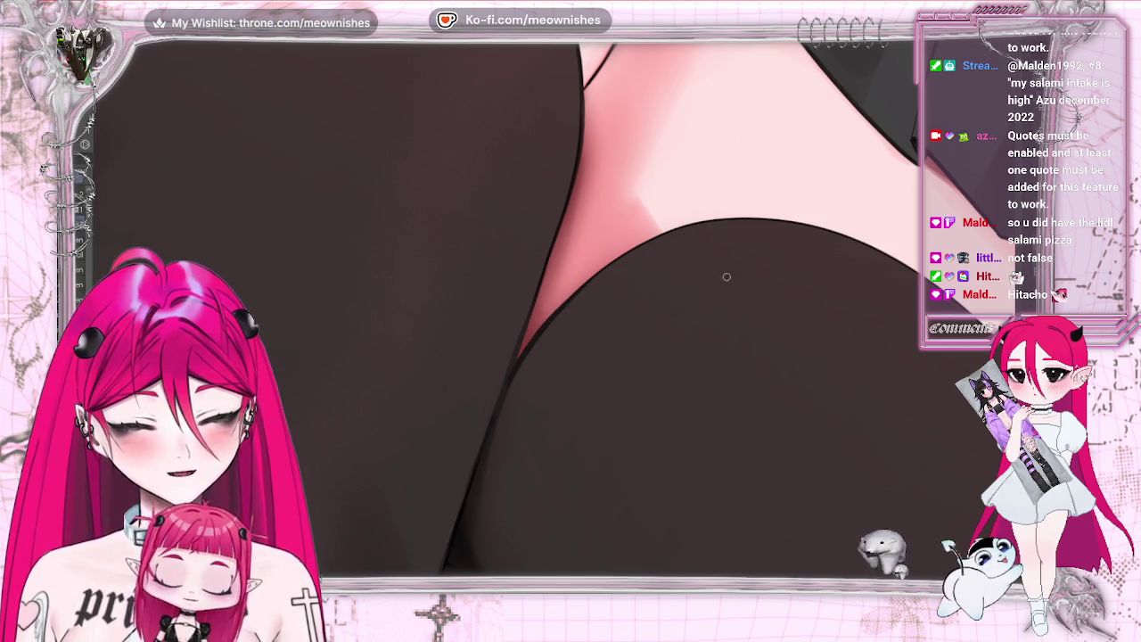
Step: Rotate and mirror the view, then zoom to frame the pleated skirt hem above the thighs
key(5)
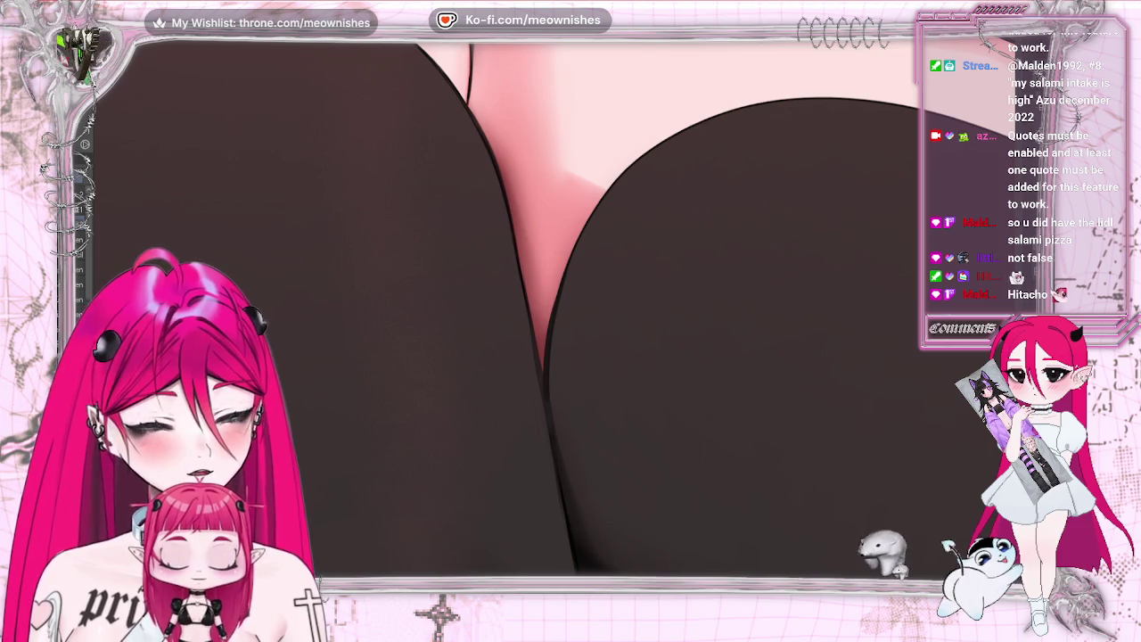
key(minus)
key(5)
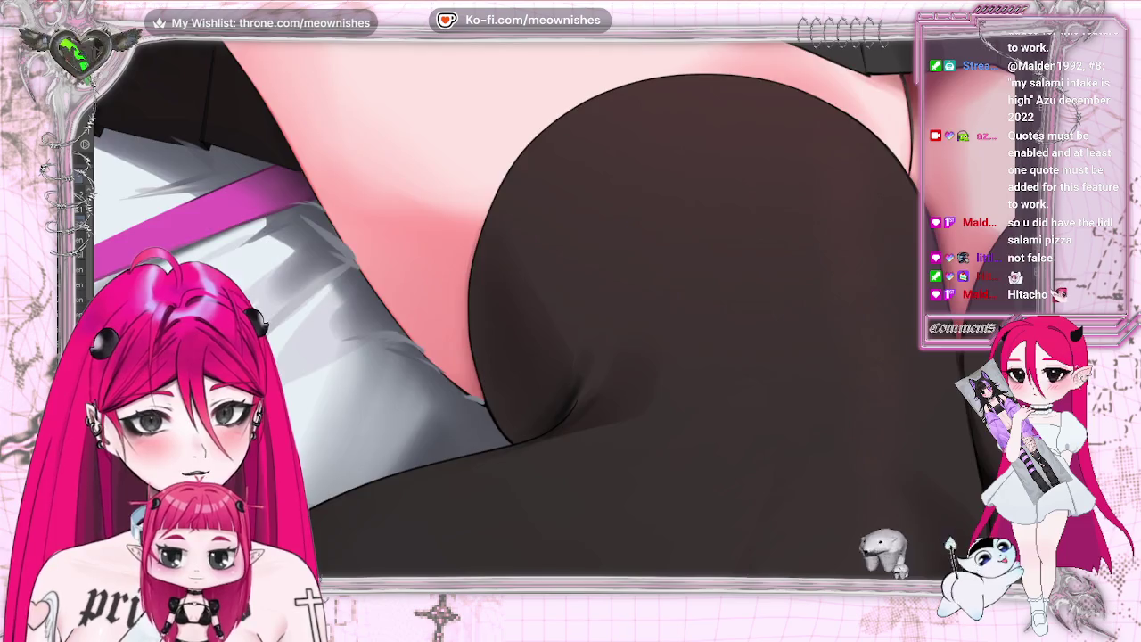
key(m)
key(minus)
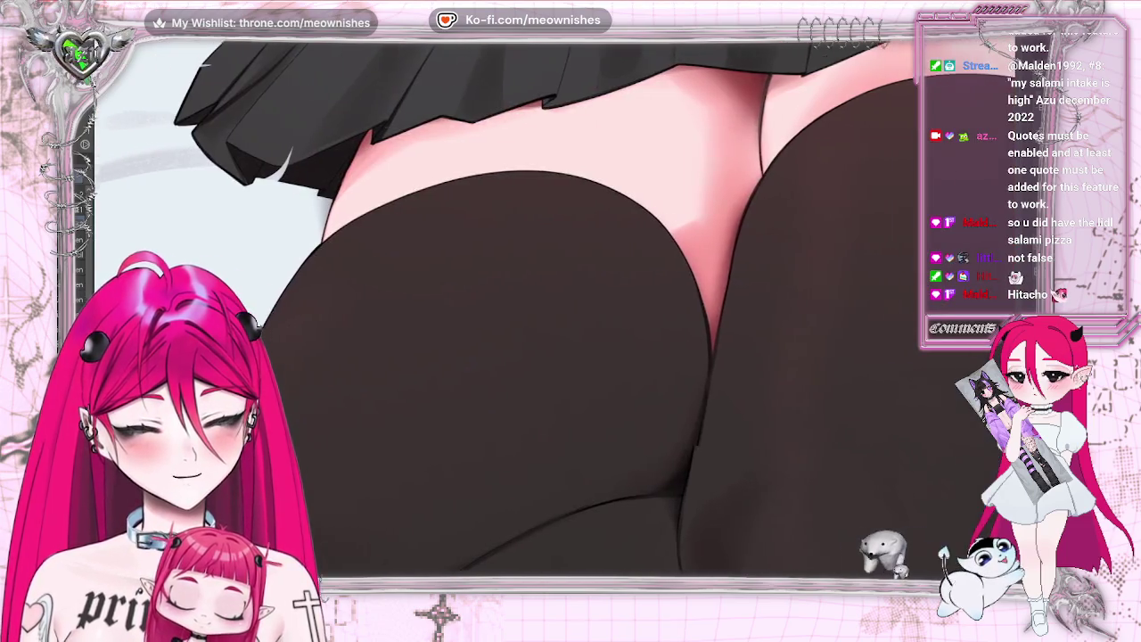
key(plus)
key(minus)
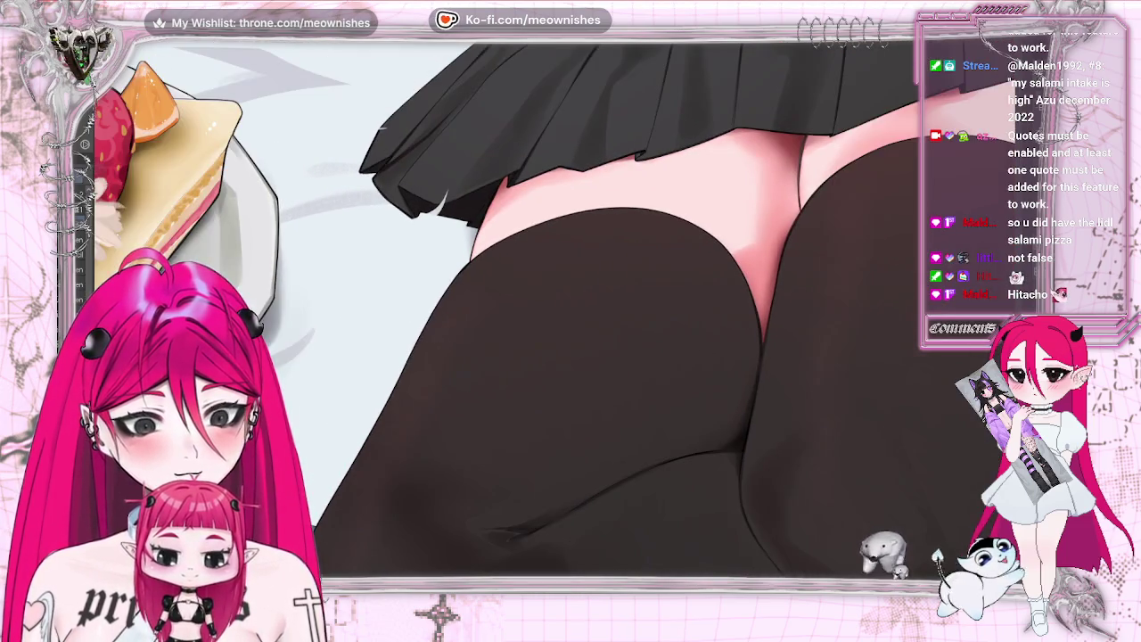
key(plus)
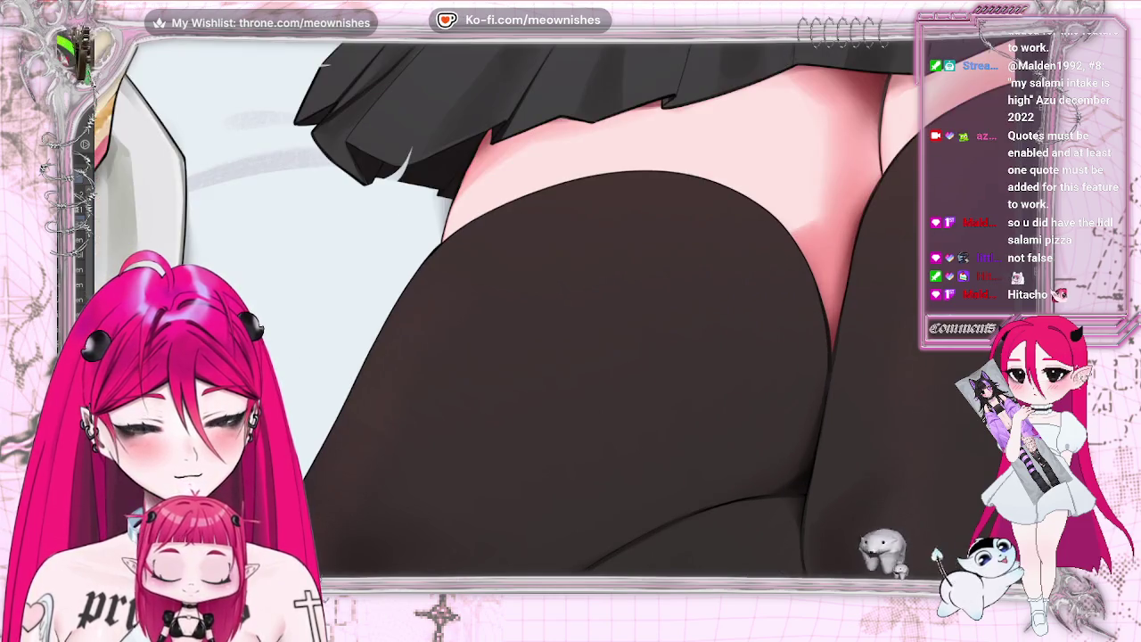
scroll(535, 308, up, 3)
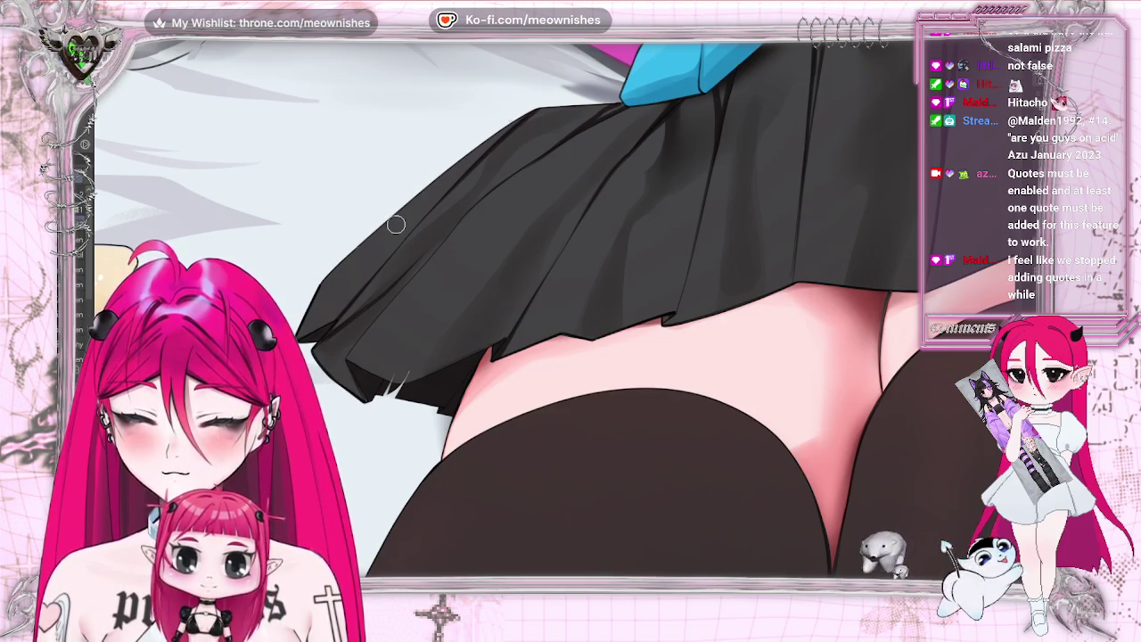
Step: Paint a light highlight stroke on the black skirt's edge, then zoom out to review the artwork
drag(361, 242, 328, 272)
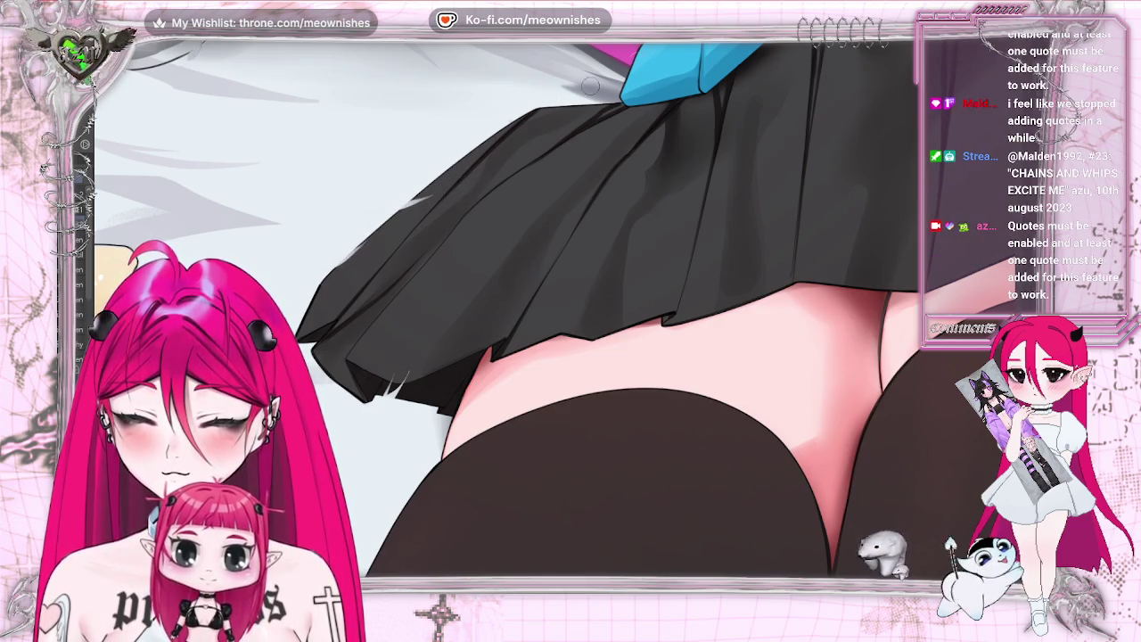
scroll(535, 312, down, 1)
scroll(535, 312, down, 2)
scroll(535, 312, down, 2)
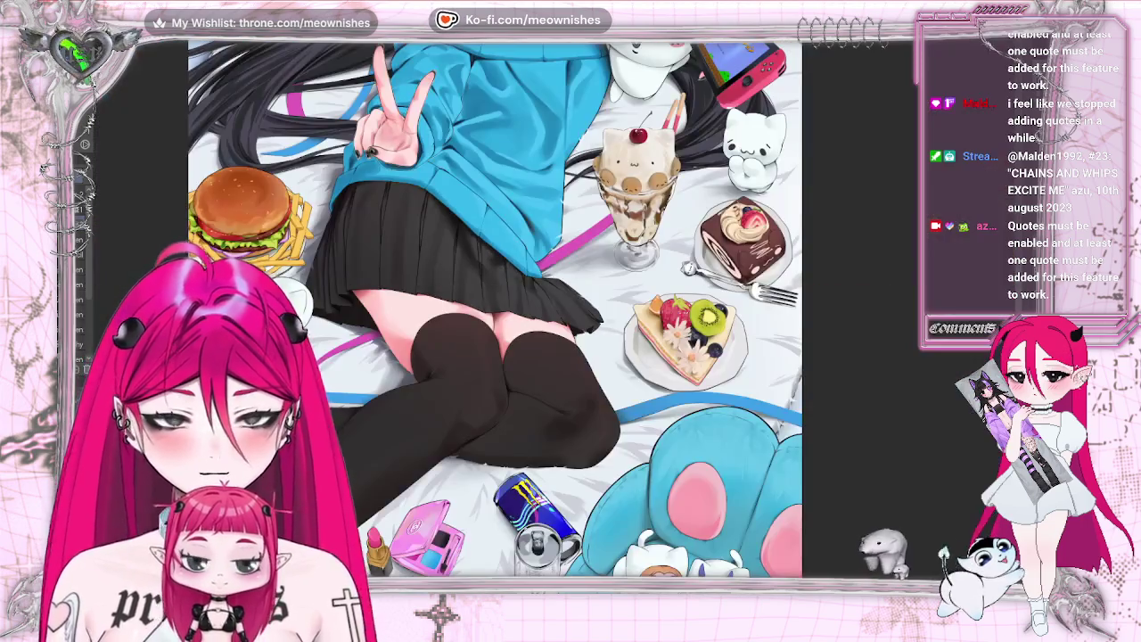
scroll(535, 312, up, 2)
scroll(552, 303, up, 2)
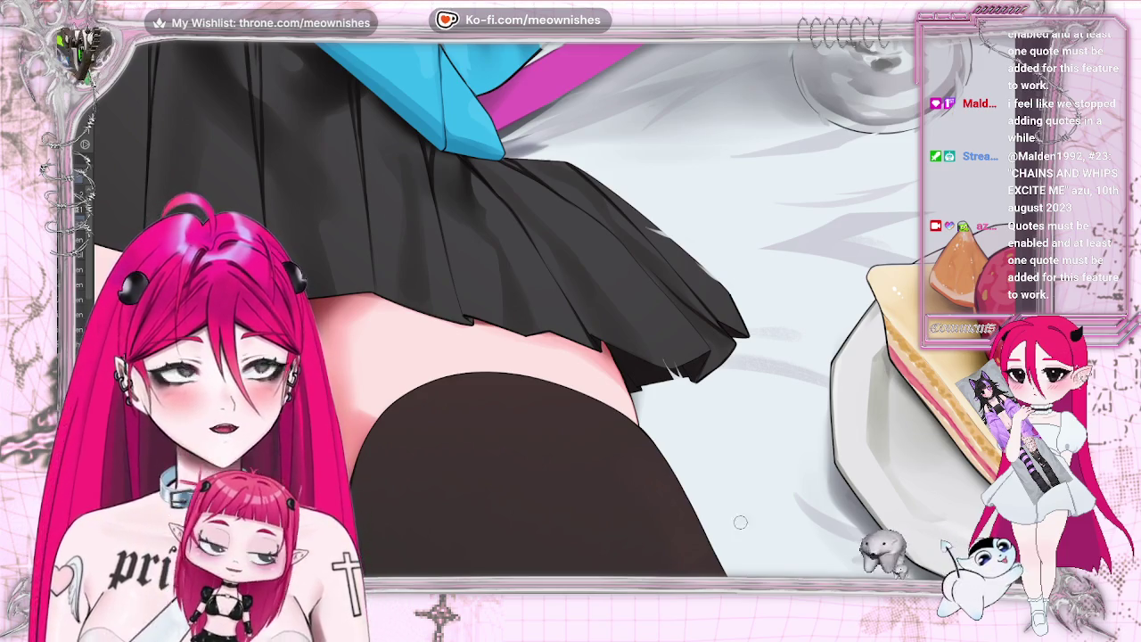
scroll(730, 557, up, 2)
scroll(730, 557, up, 2)
scroll(504, 307, left, 3)
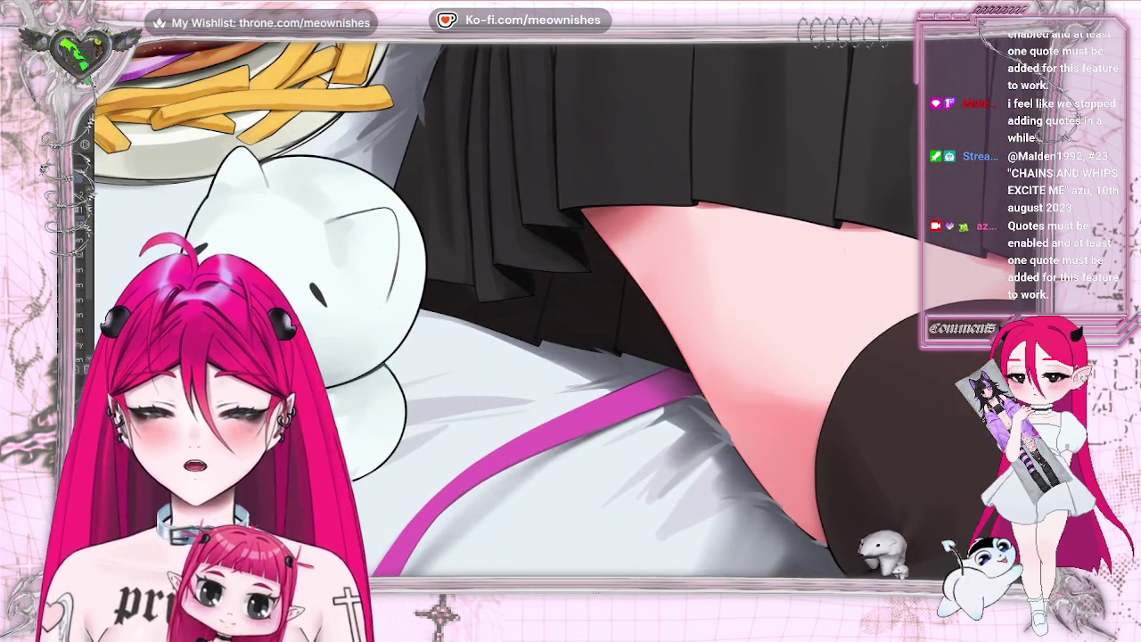
scroll(543, 354, right, 1)
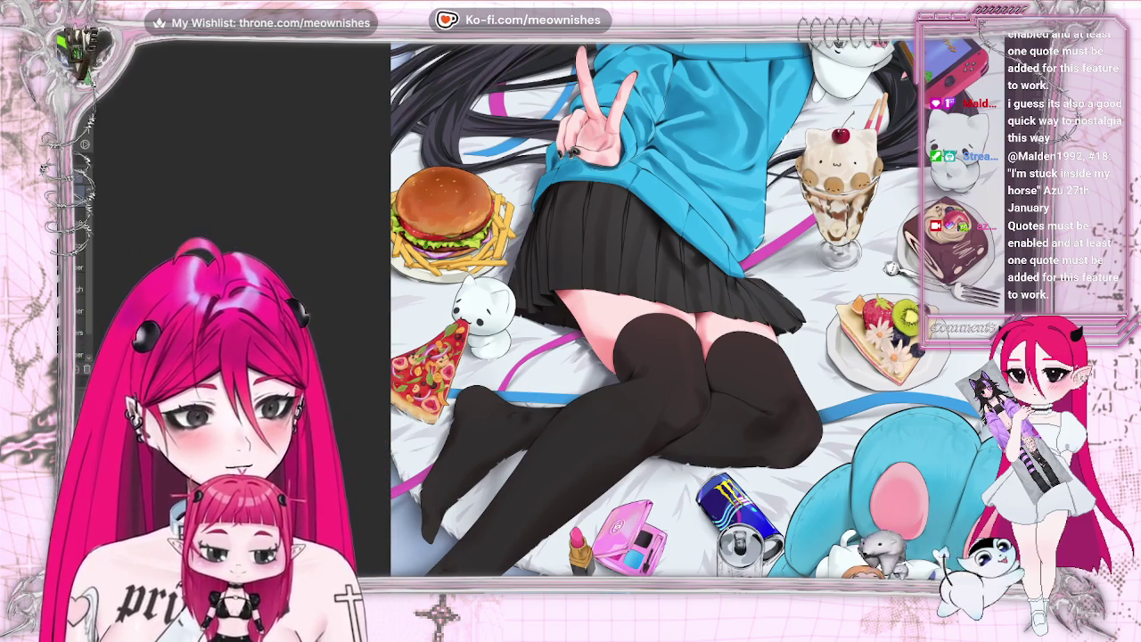
scroll(583, 291, up, 2)
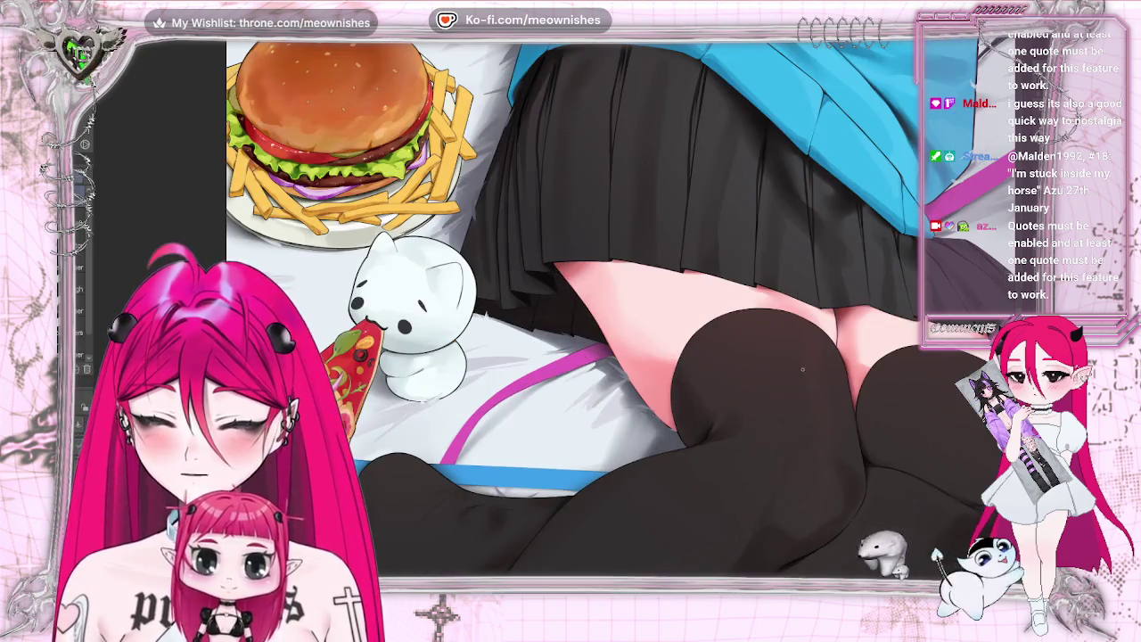
scroll(547, 304, right, 3)
scroll(546, 305, right, 3)
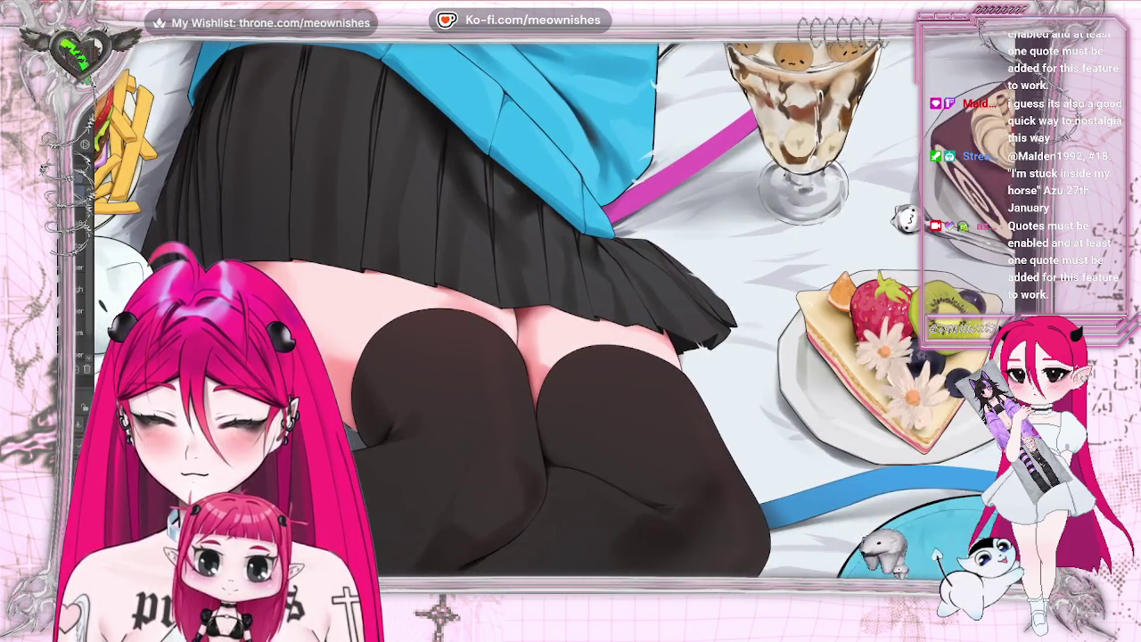
scroll(557, 307, up, 3)
scroll(557, 308, up, 1)
scroll(557, 308, up, 1)
scroll(557, 307, down, 1)
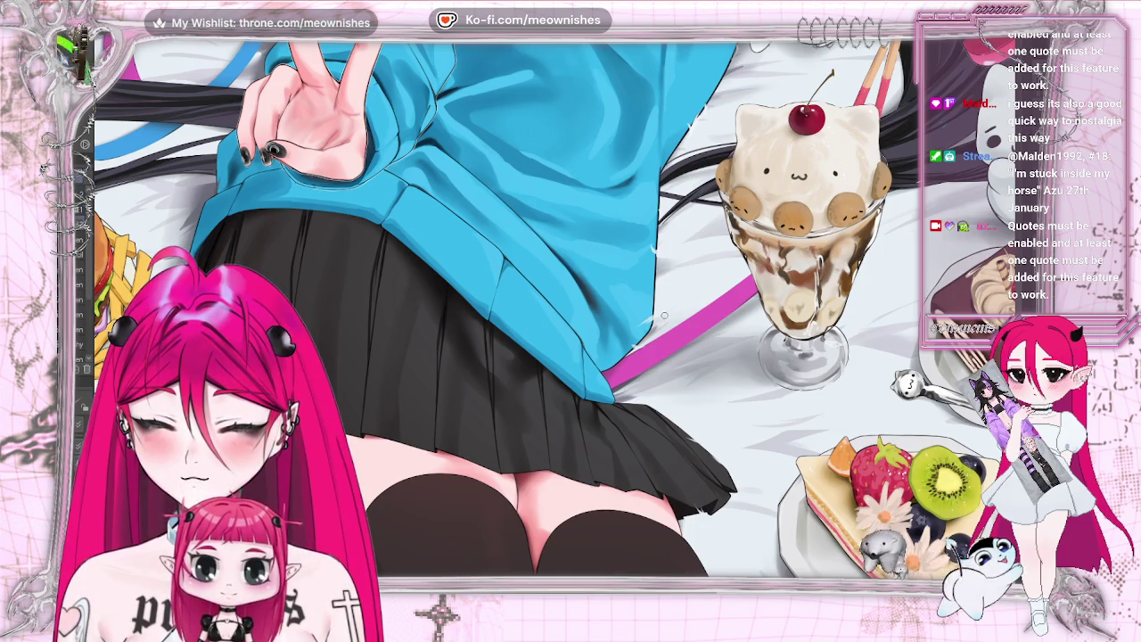
scroll(557, 308, up, 5)
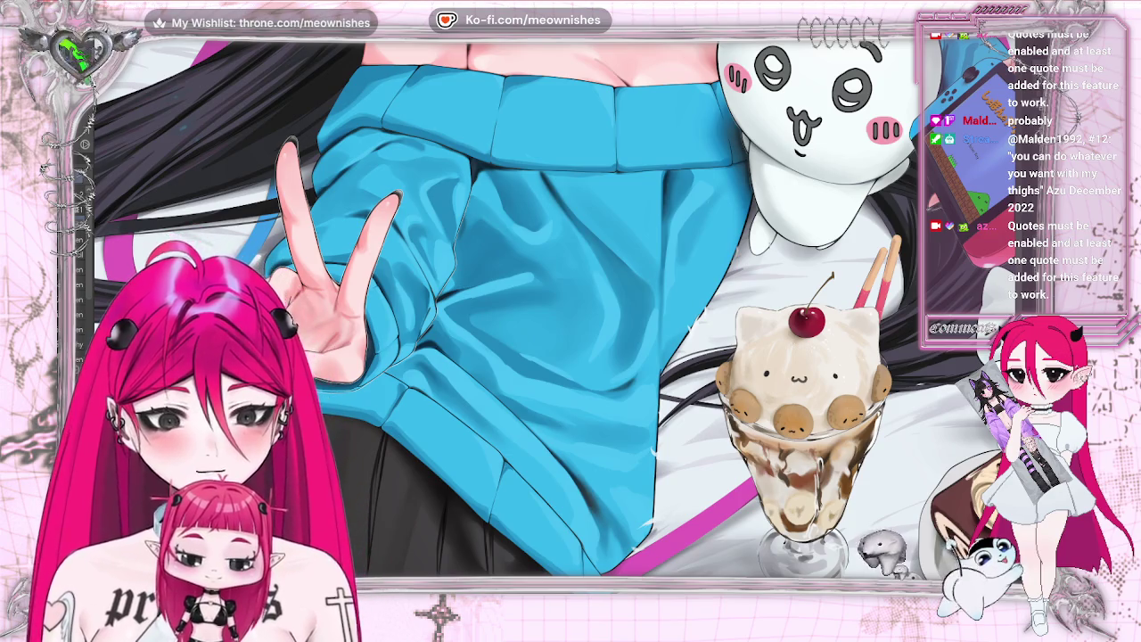
scroll(552, 325, down, 5)
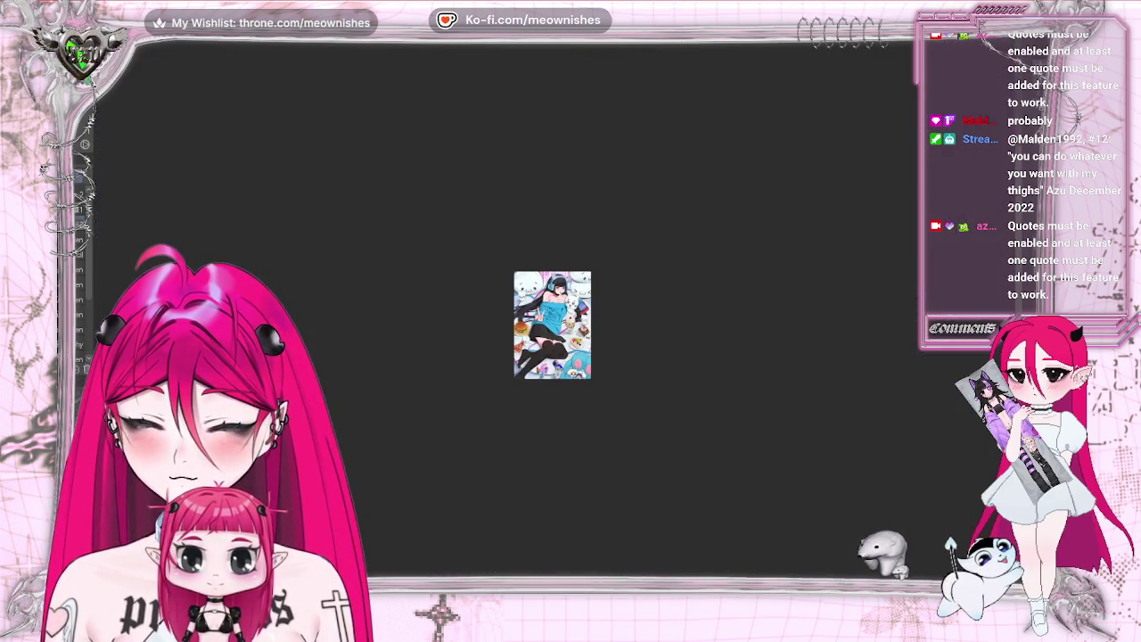
Step: Fit the canvas to the window, zoom back in, and scroll down to the legs and food
scroll(556, 318, up, 5)
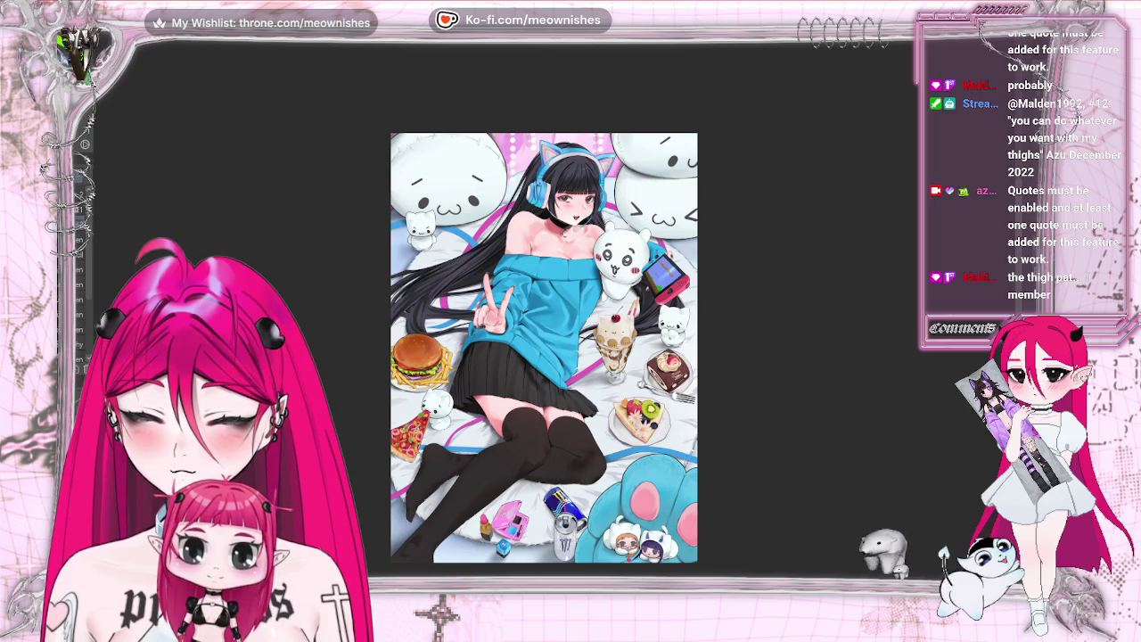
scroll(551, 315, up, 3)
scroll(551, 316, up, 2)
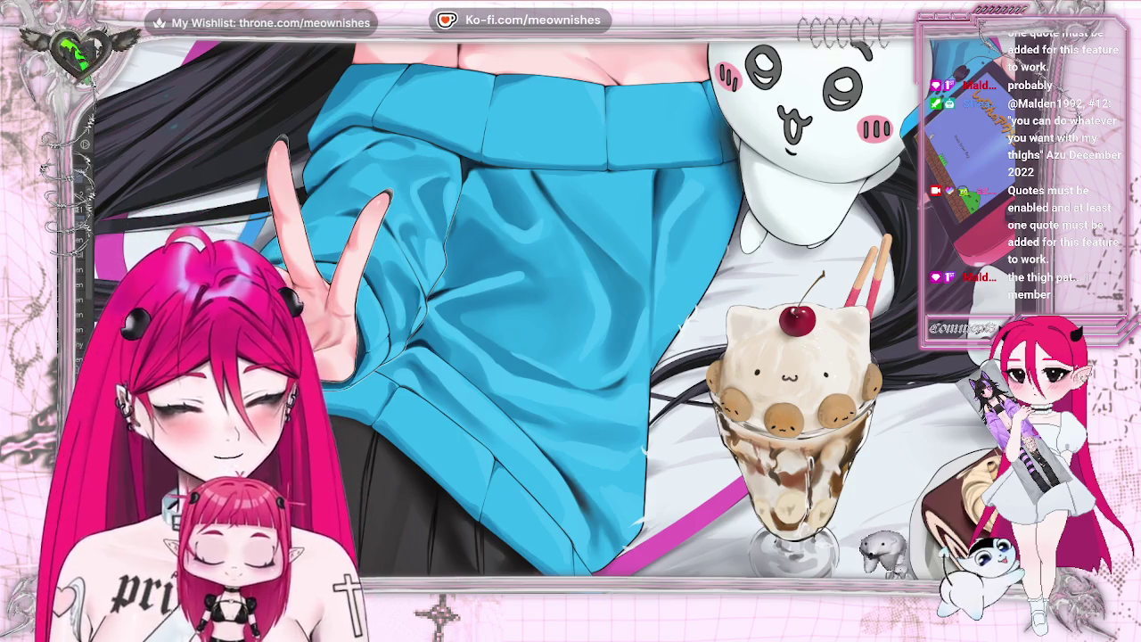
key(ctrl+0)
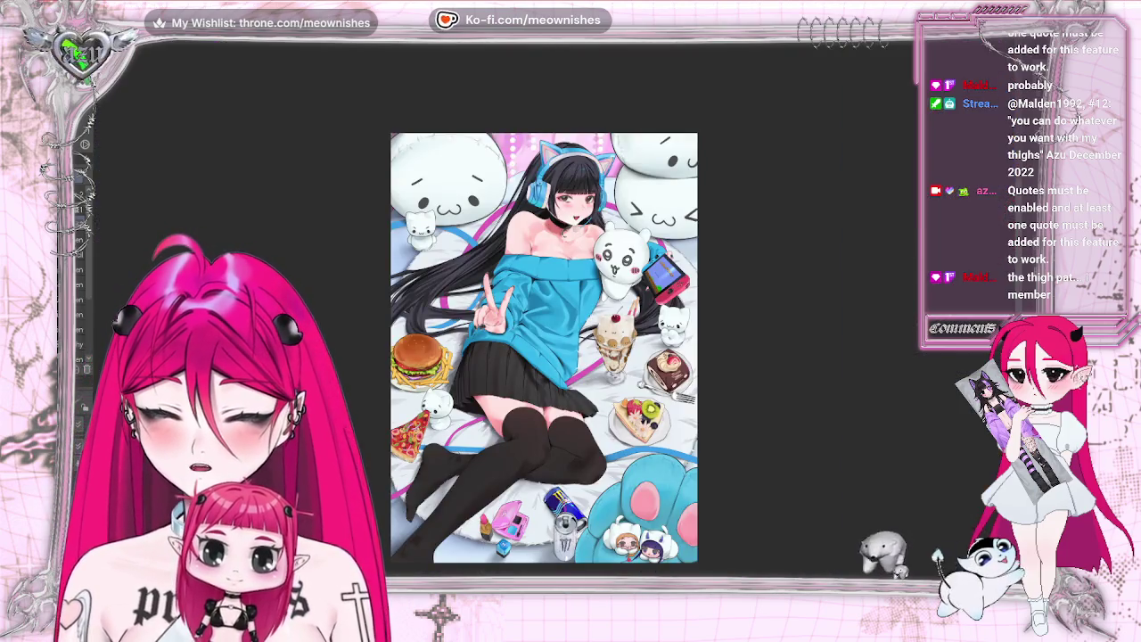
key(ctrl+plus)
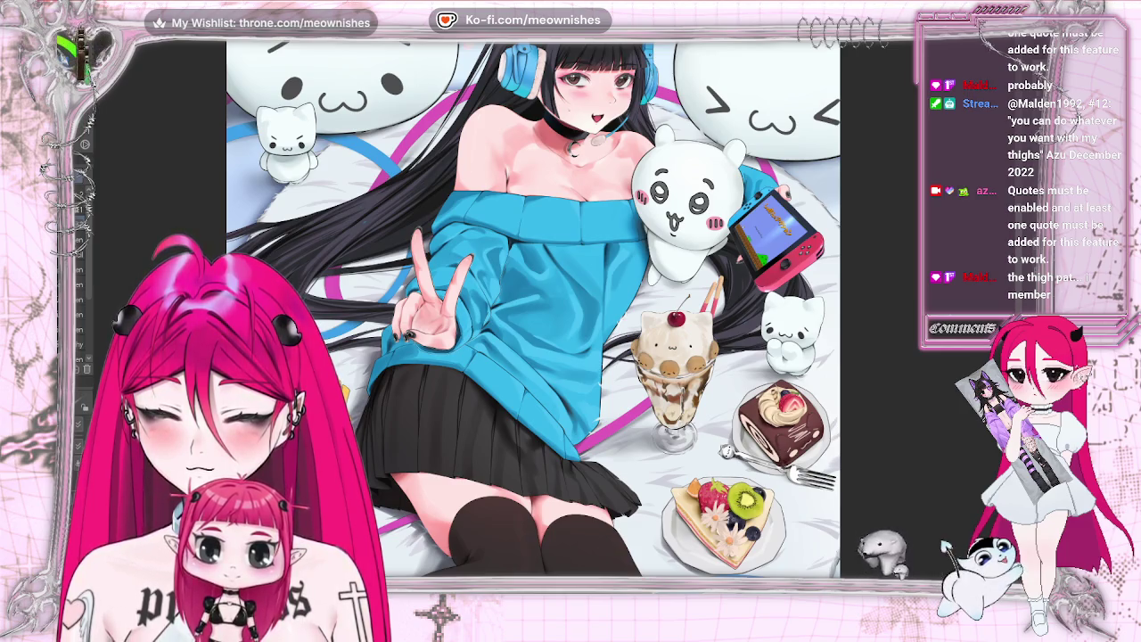
key(ctrl+0)
key(ctrl+plus)
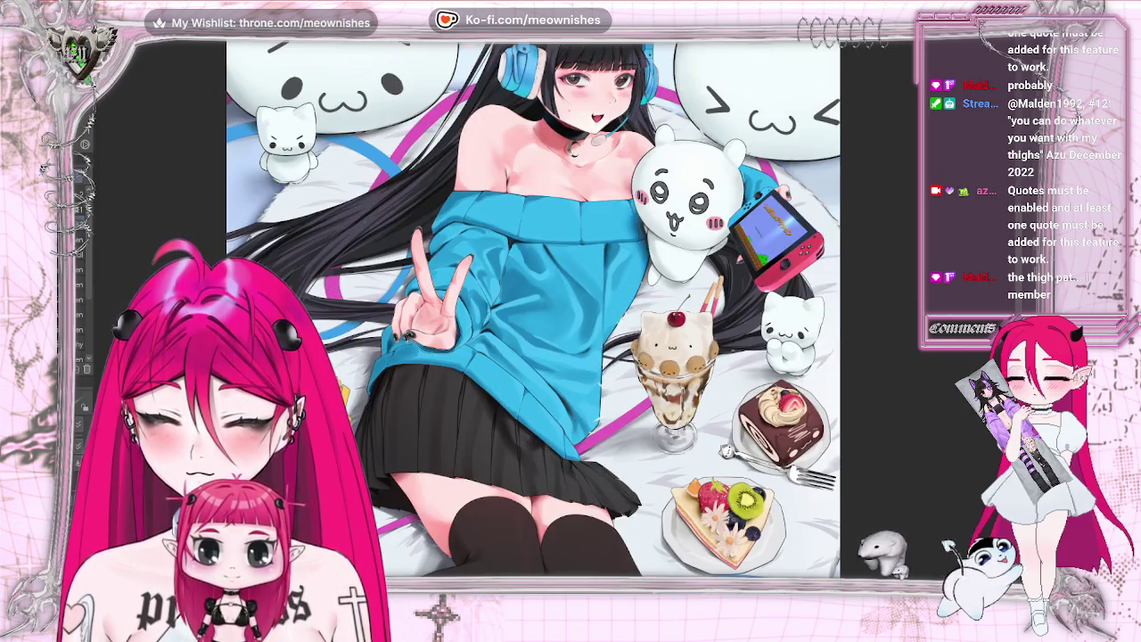
scroll(532, 309, down, 2)
scroll(532, 309, down, 2)
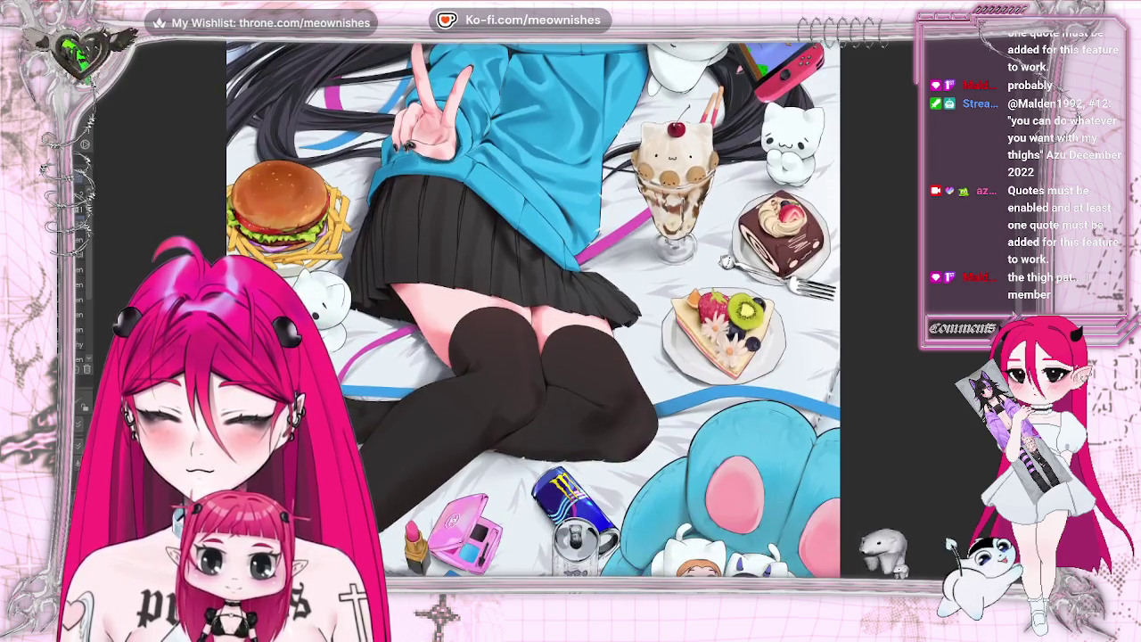
scroll(532, 309, down, 1)
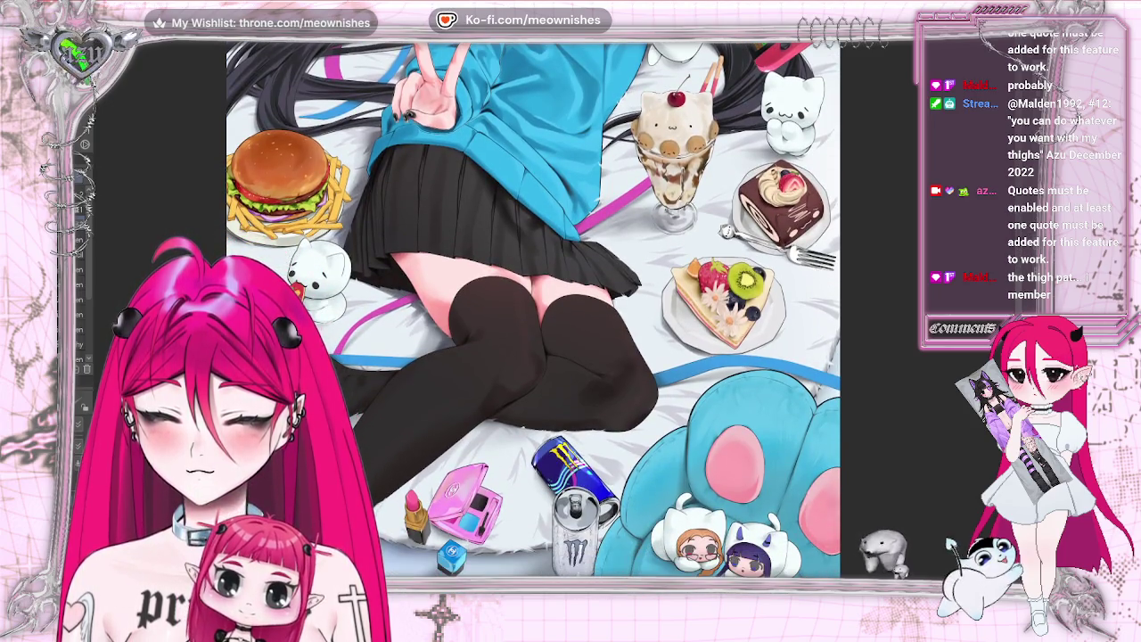
key(ctrl+minus)
key(ctrl+plus)
key(ctrl+plus)
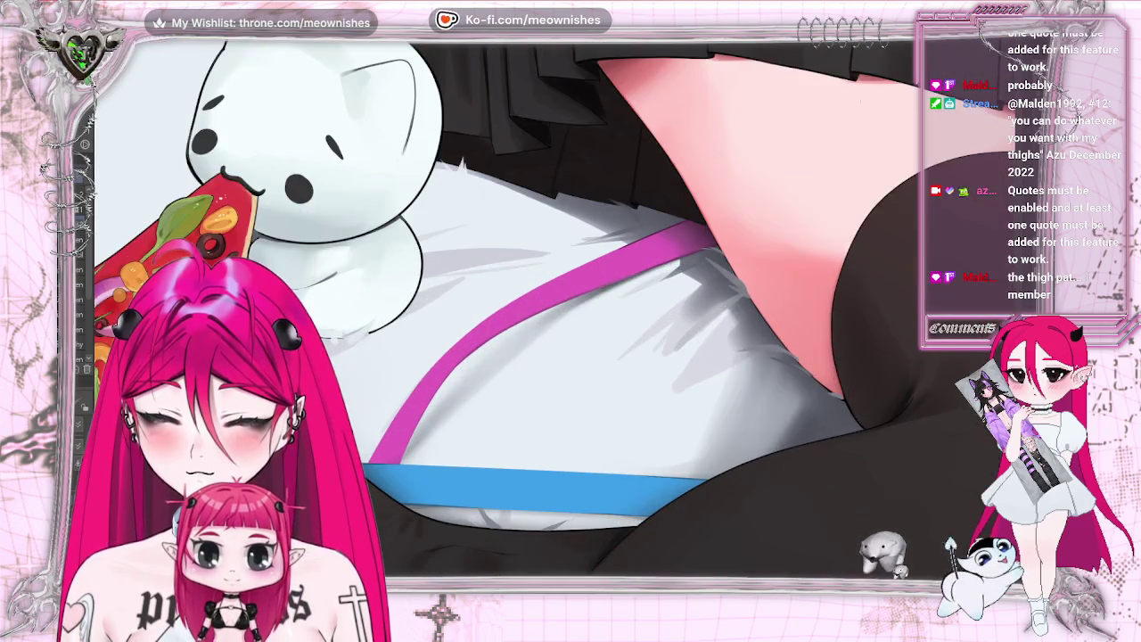
key(ctrl+plus)
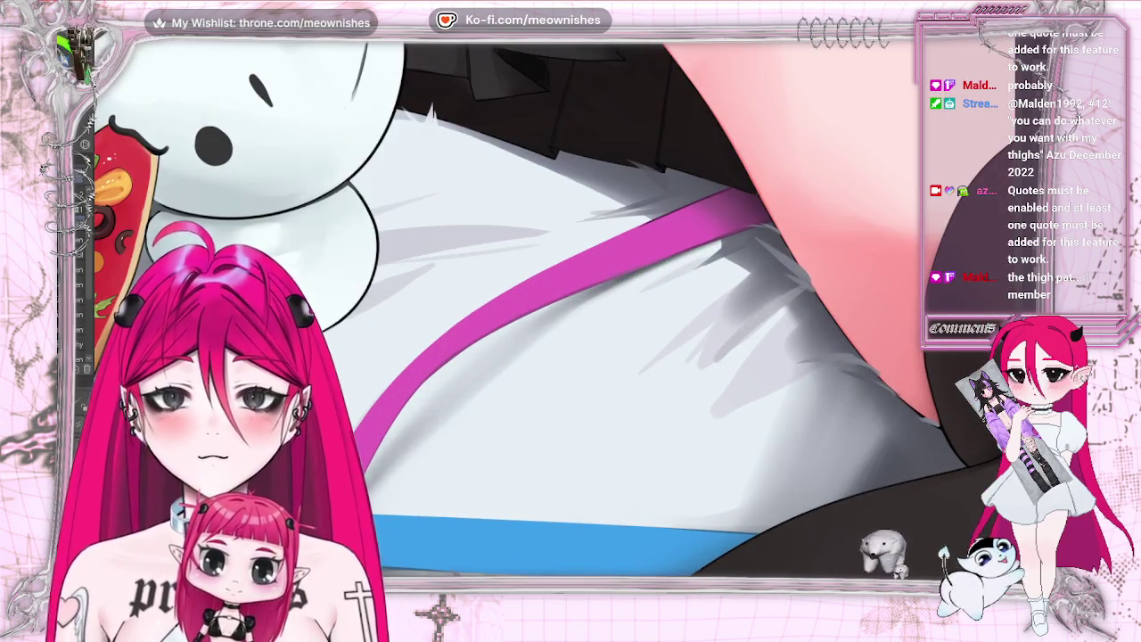
scroll(535, 312, up, 3)
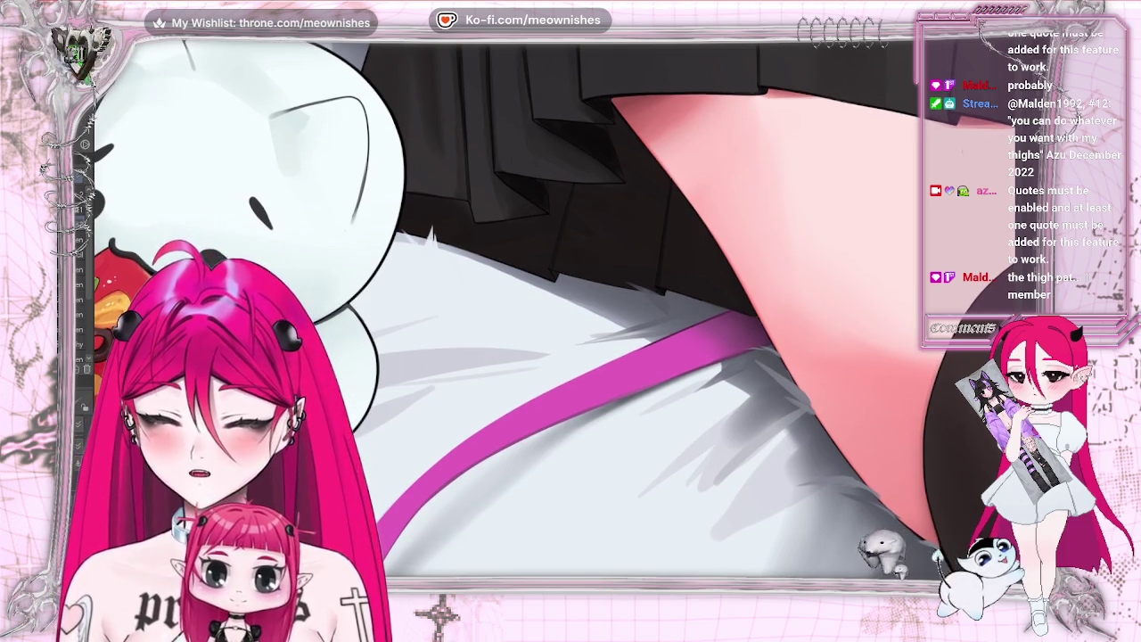
scroll(749, 523, up, 1)
scroll(749, 523, up, 1)
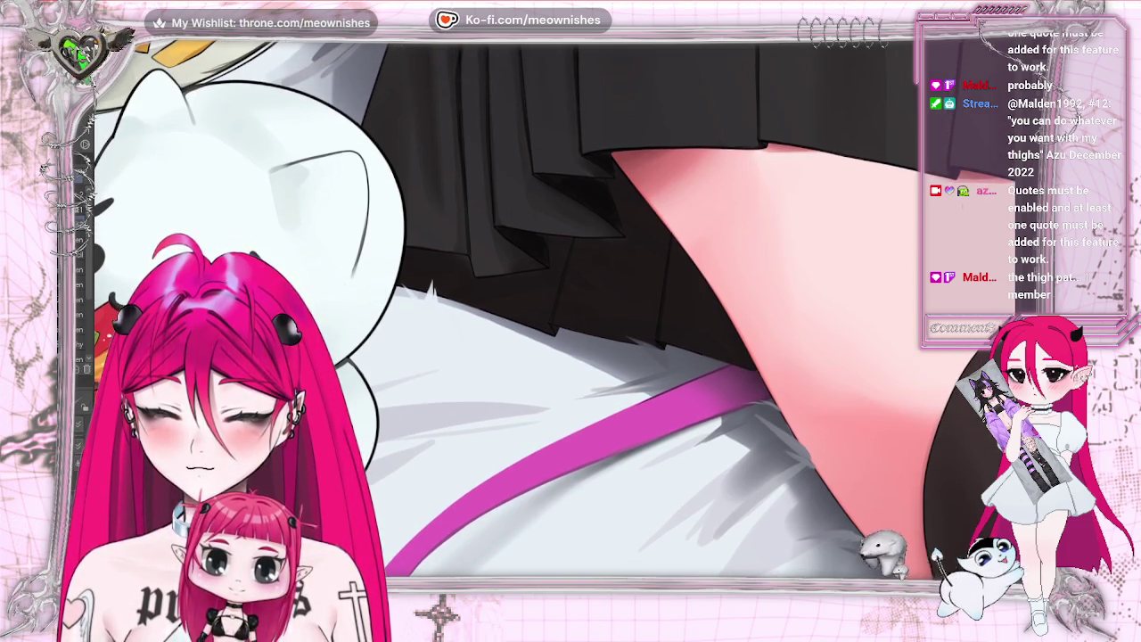
scroll(748, 523, up, 1)
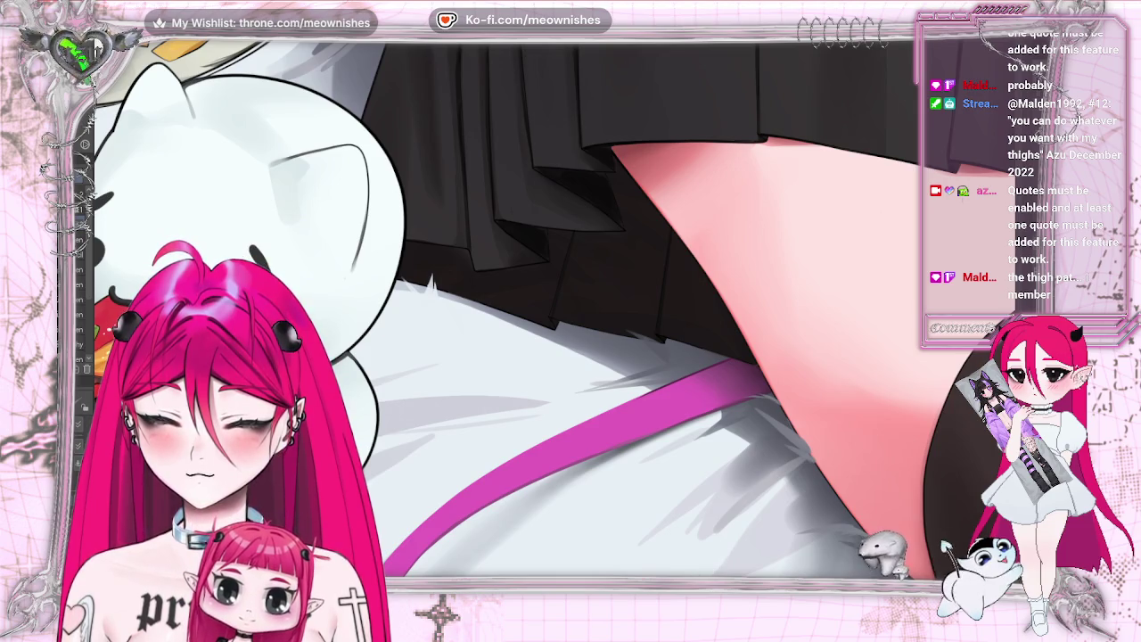
scroll(258, 197, right, 5)
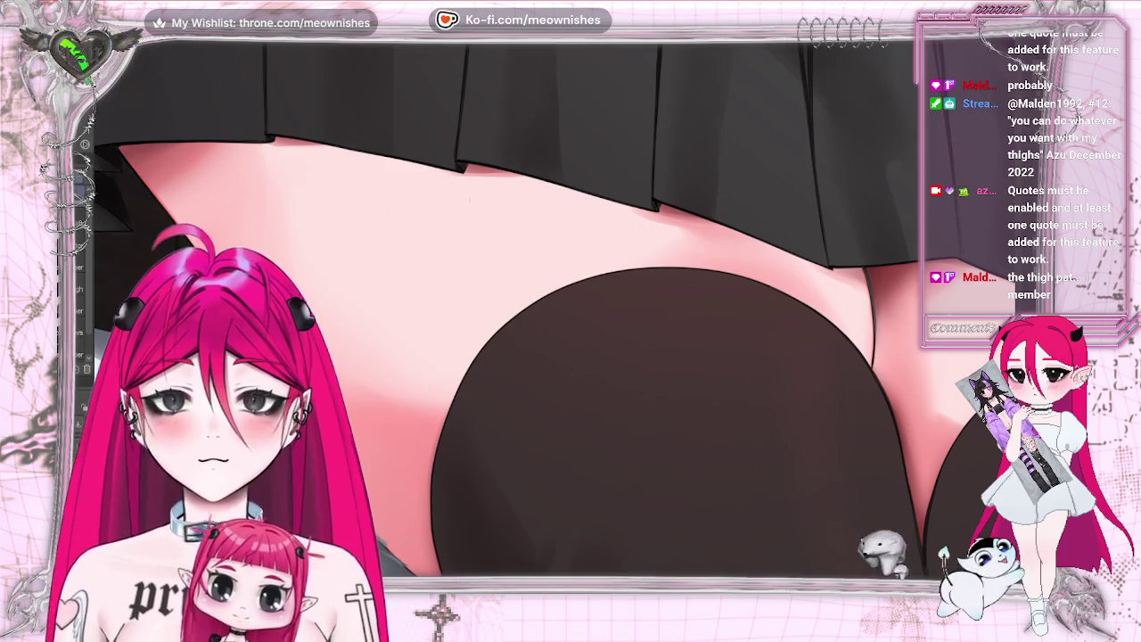
key(ctrl+z)
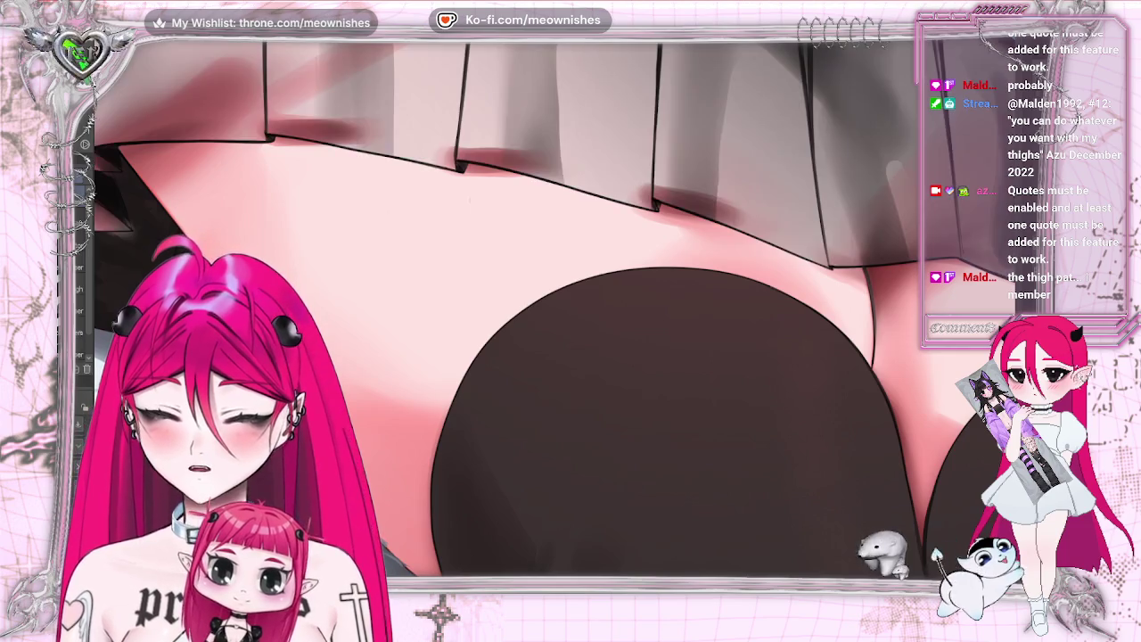
key(ctrl+y)
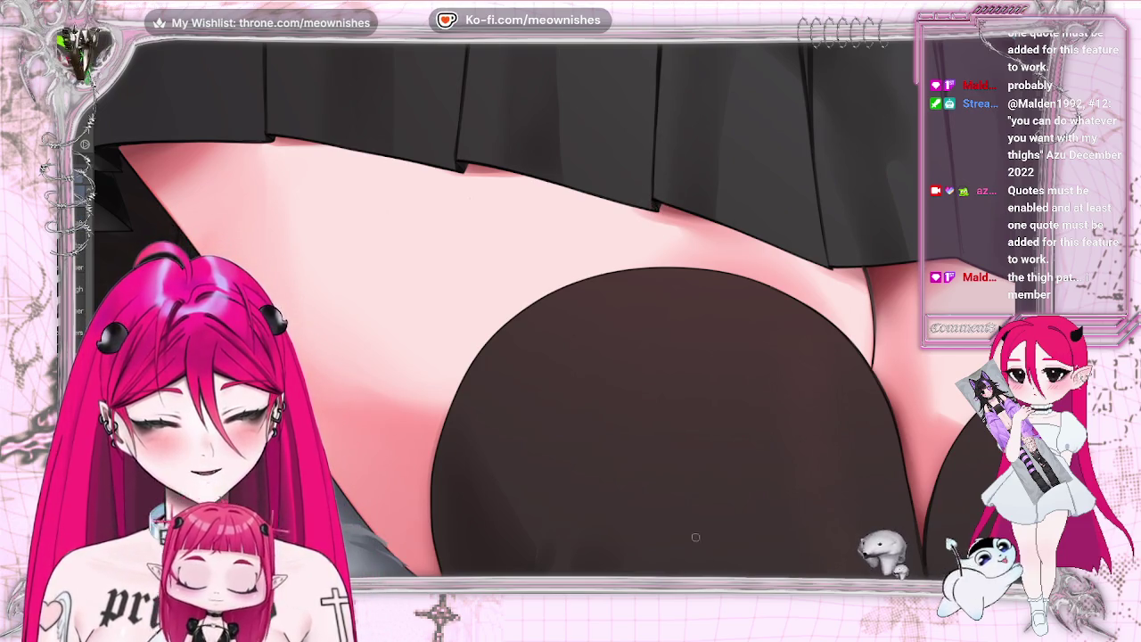
scroll(690, 527, down, 2)
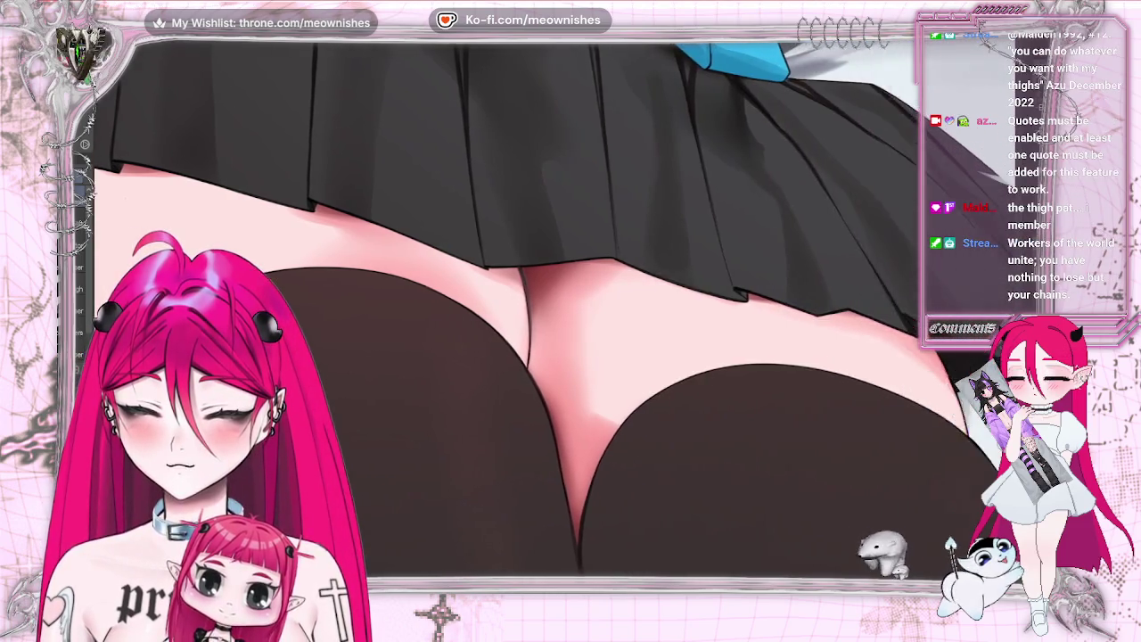
scroll(553, 307, right, 3)
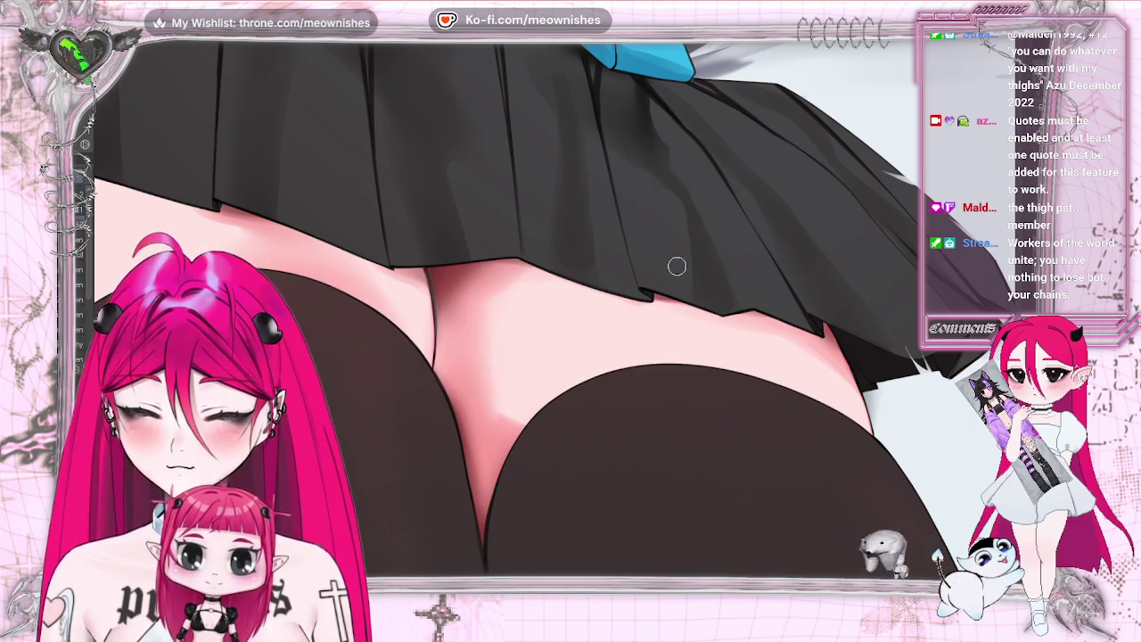
scroll(504, 307, left, 5)
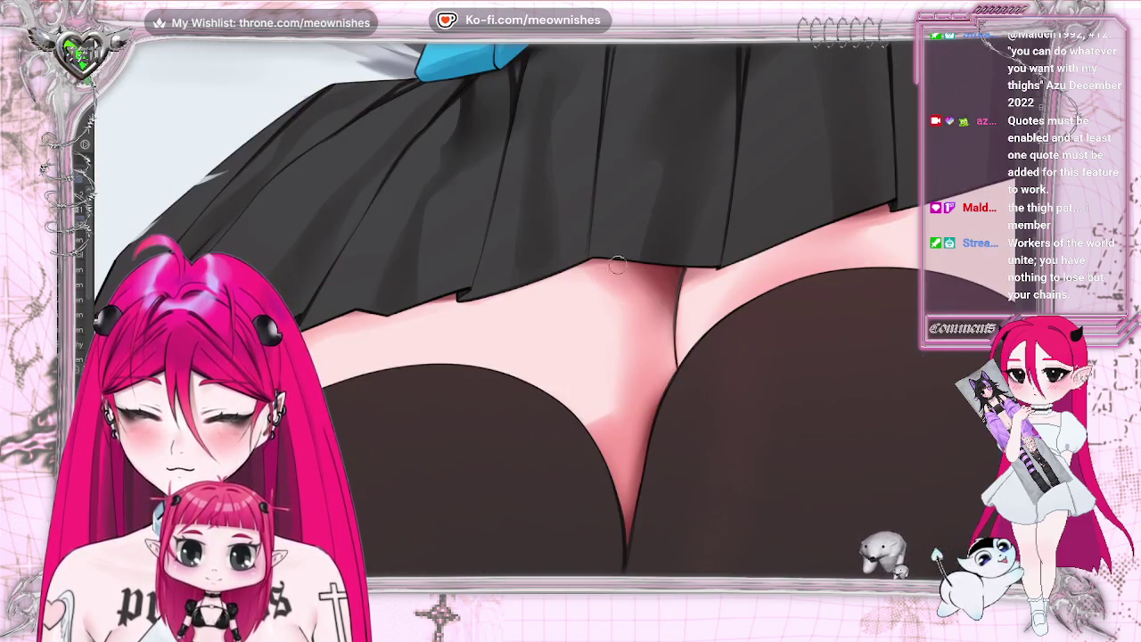
scroll(504, 307, down, 2)
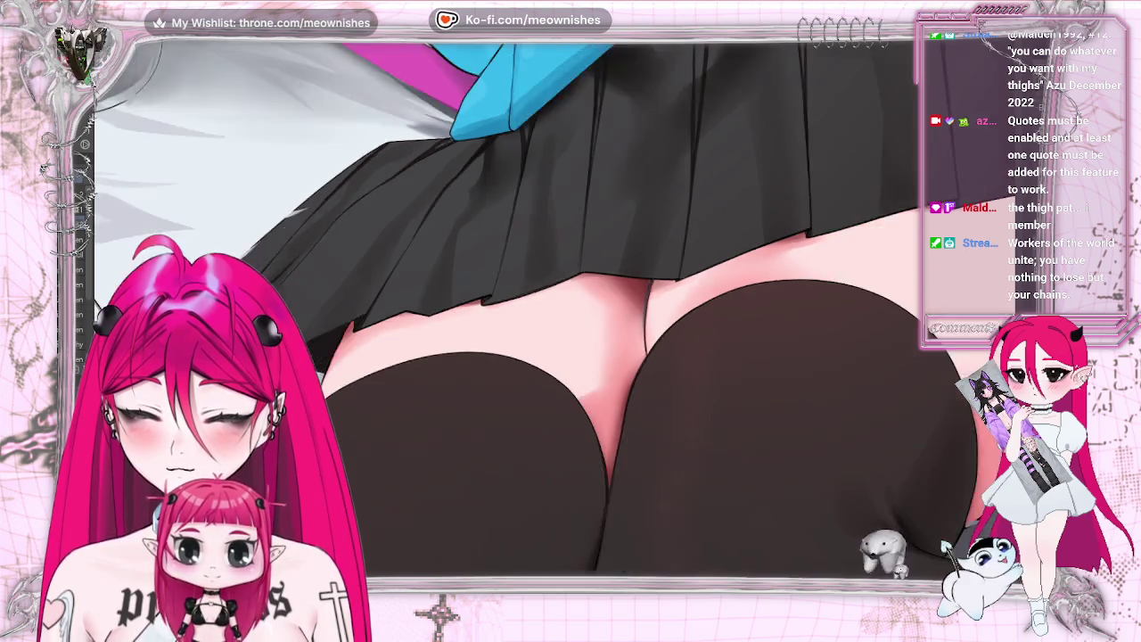
scroll(503, 308, down, 3)
scroll(503, 307, down, 3)
scroll(562, 317, up, 3)
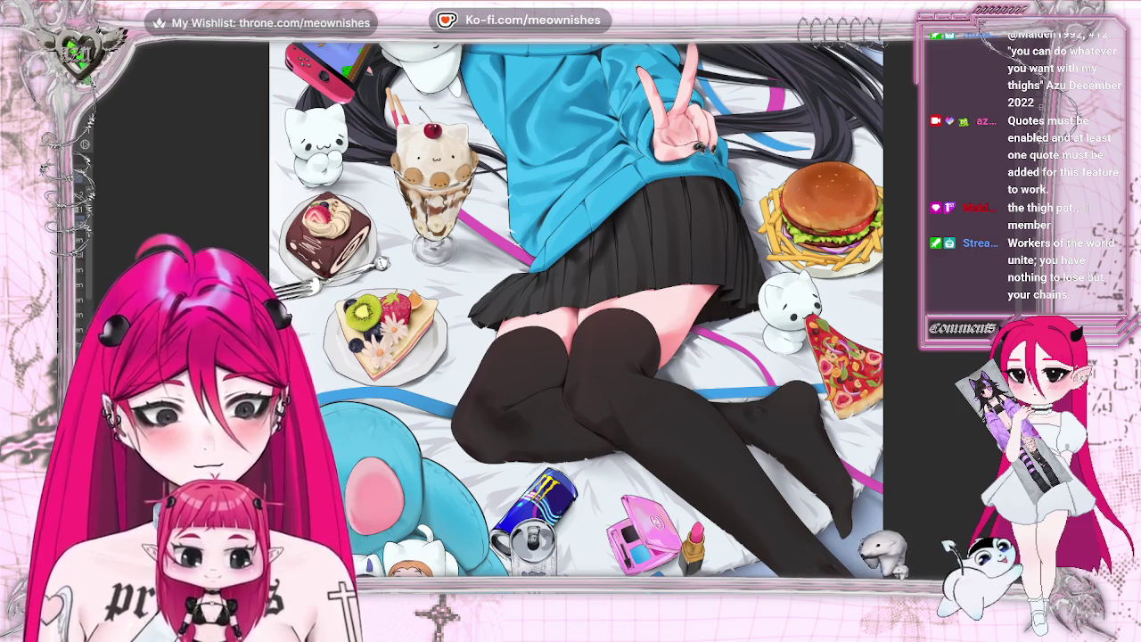
Step: Unmirror the canvas and zoom in close on the crossed stockinged thighs
key(m)
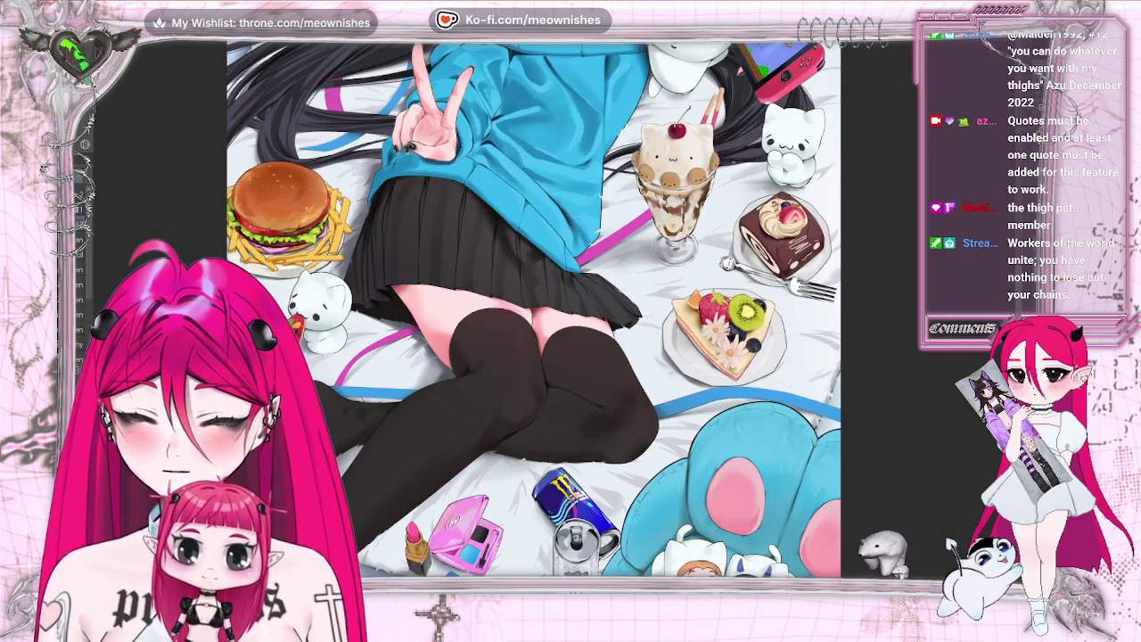
scroll(549, 286, down, 5)
scroll(553, 315, up, 3)
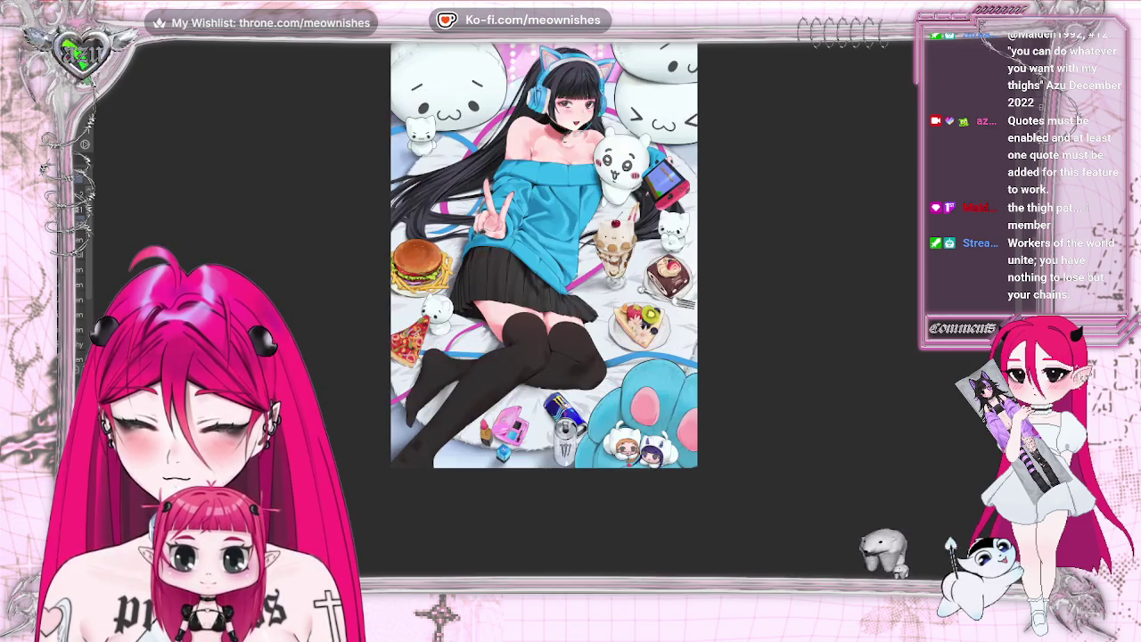
scroll(558, 318, up, 3)
scroll(553, 312, up, 3)
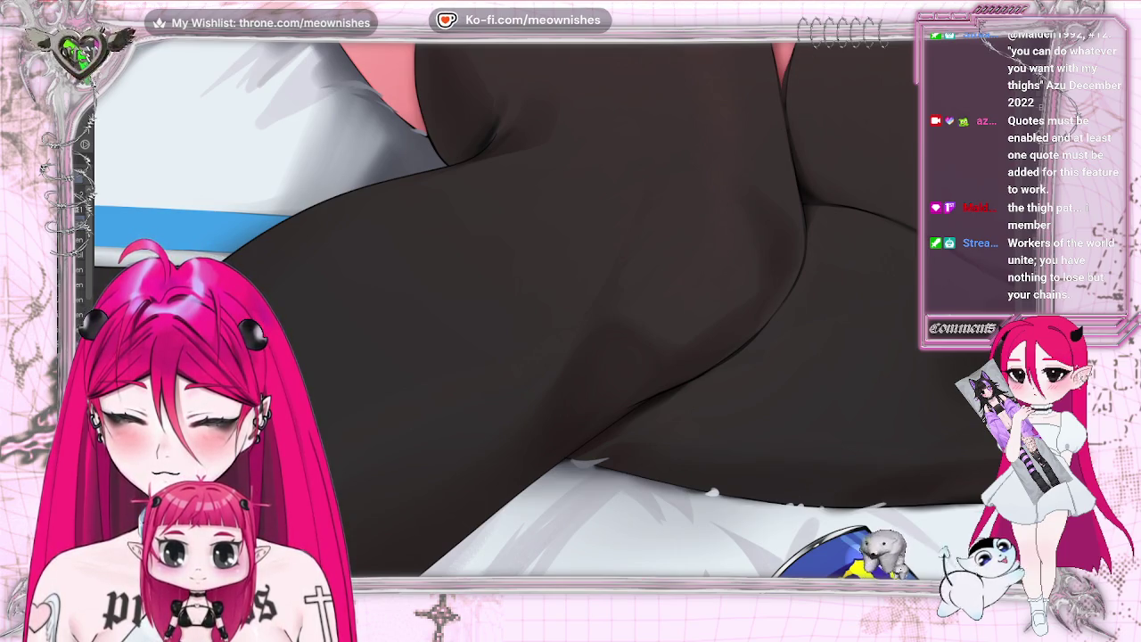
Step: Pan across the pizza, cat and tights and zoom around the bed to find spots for marks
scroll(553, 308, down, 3)
drag(548, 368, 842, 368)
scroll(624, 308, down, 3)
scroll(624, 308, down, 1)
scroll(624, 307, down, 2)
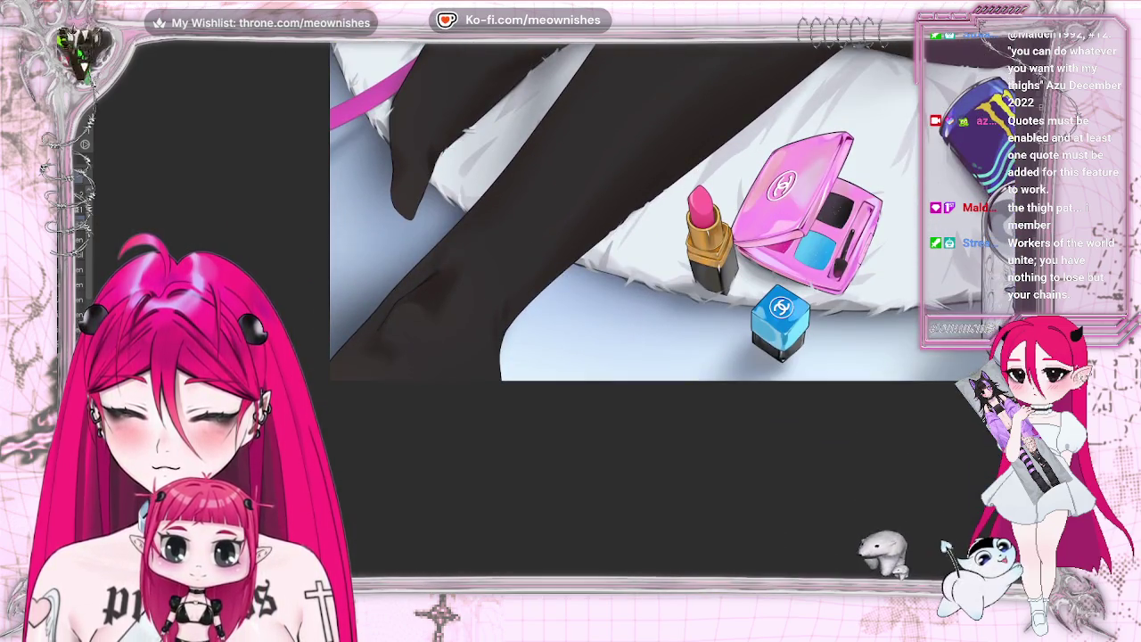
scroll(556, 319, up, 1)
scroll(556, 318, up, 2)
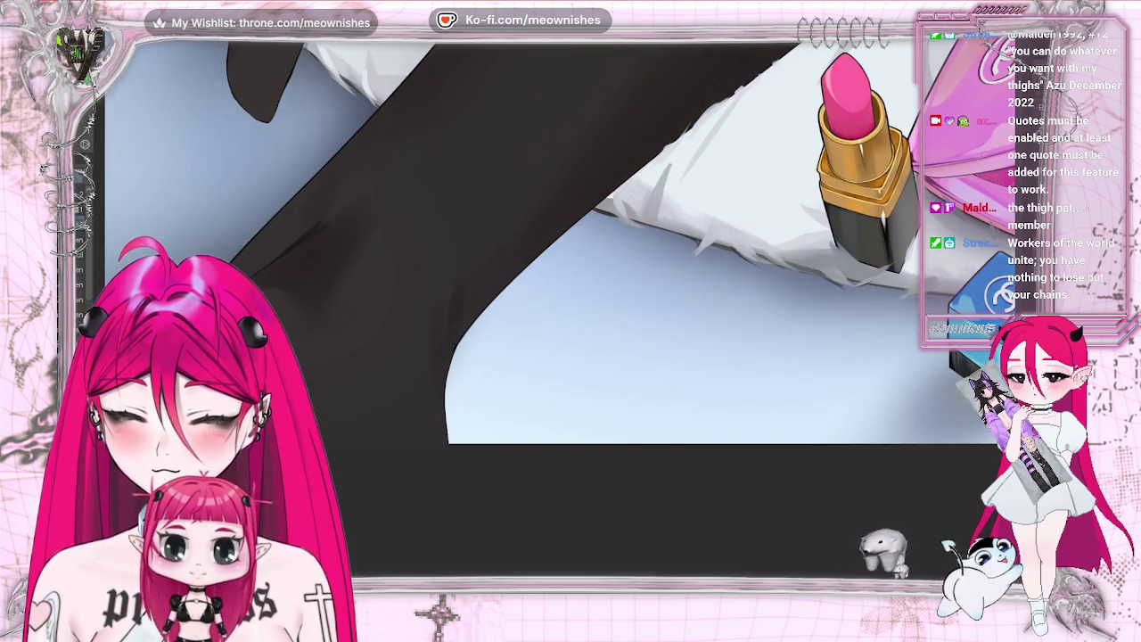
scroll(512, 307, down, 2)
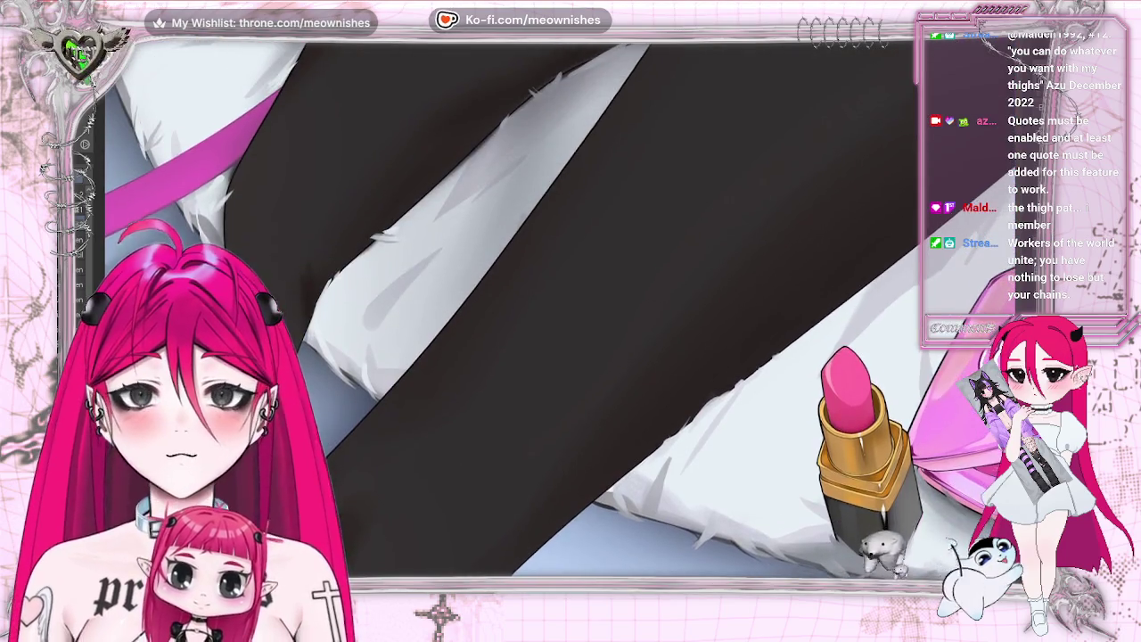
scroll(513, 307, up, 3)
scroll(512, 307, down, 1)
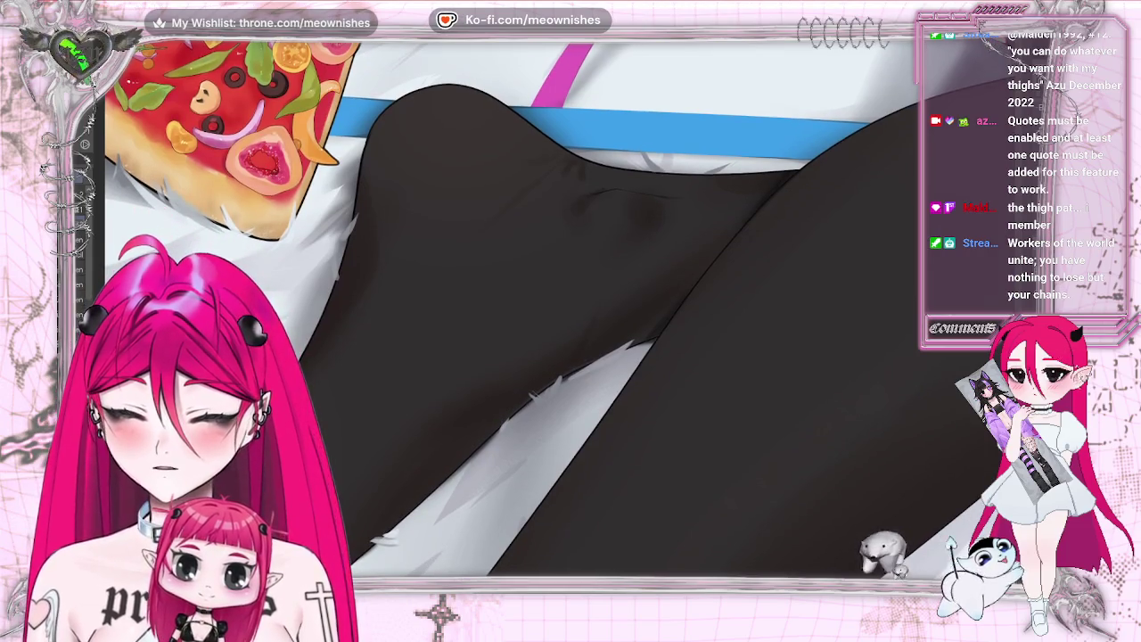
scroll(811, 488, up, 3)
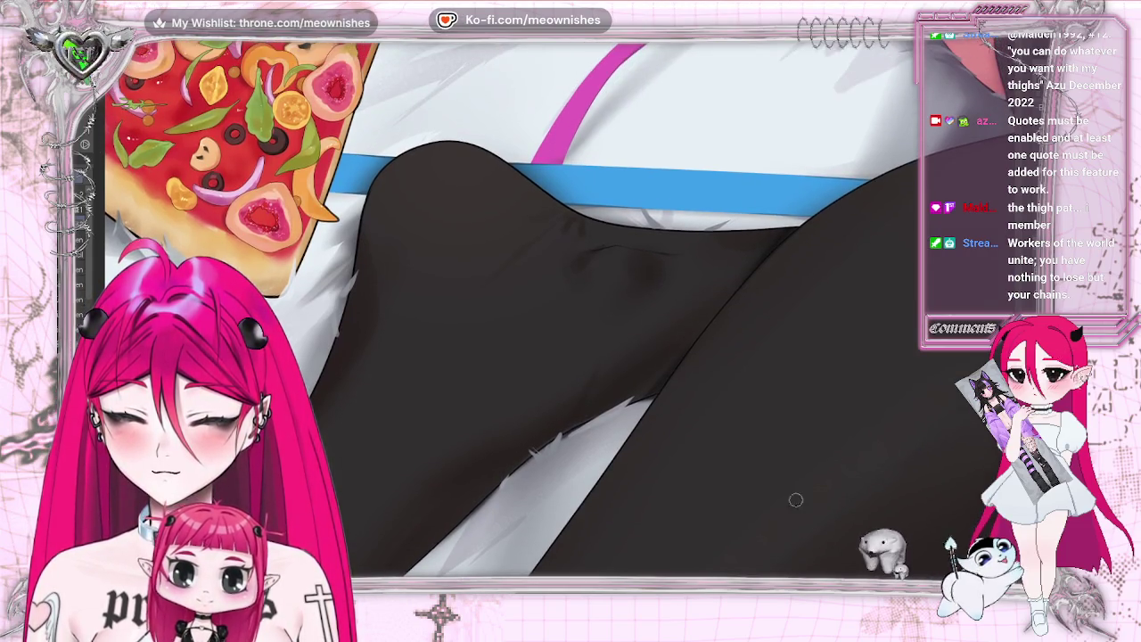
scroll(645, 557, right, 4)
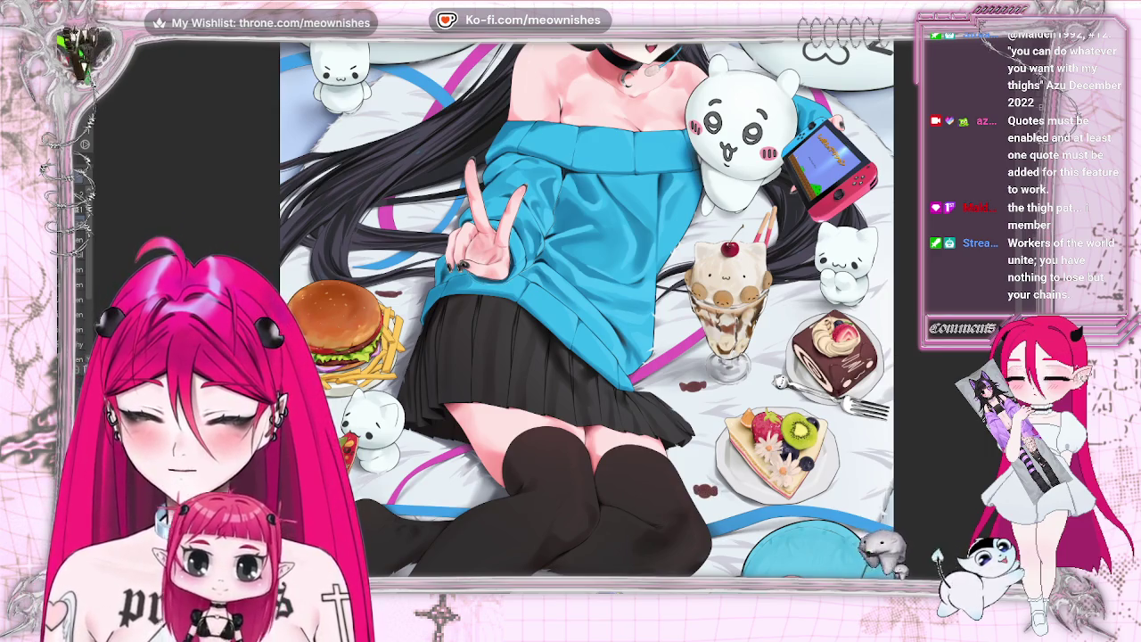
scroll(586, 308, down, 5)
scroll(554, 316, up, 3)
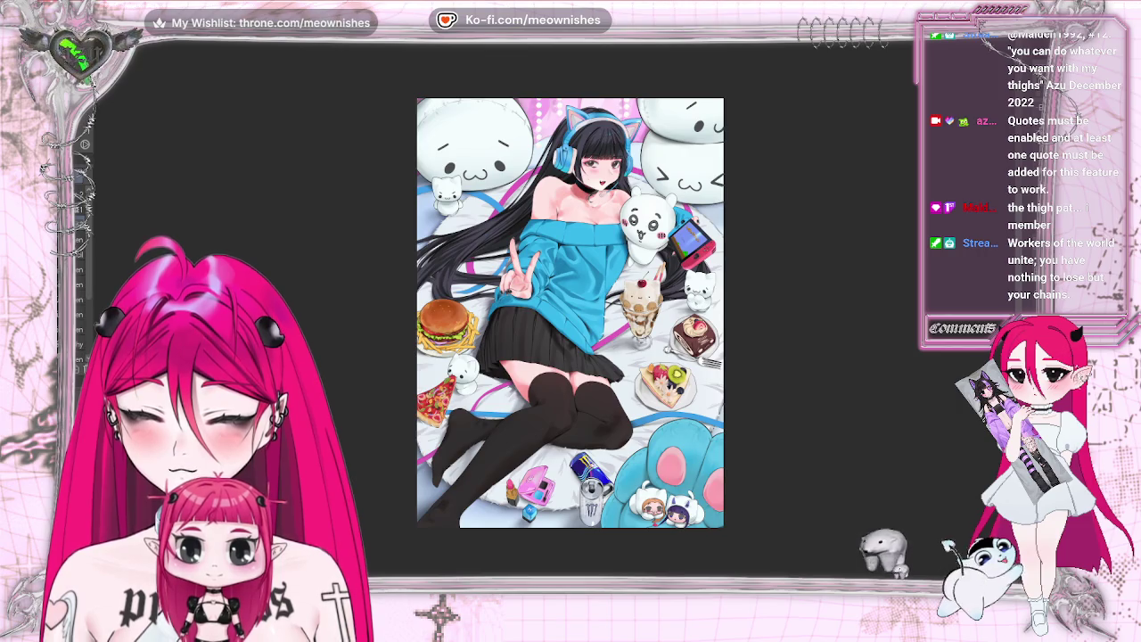
scroll(571, 311, down, 2)
scroll(570, 311, up, 2)
scroll(570, 312, up, 3)
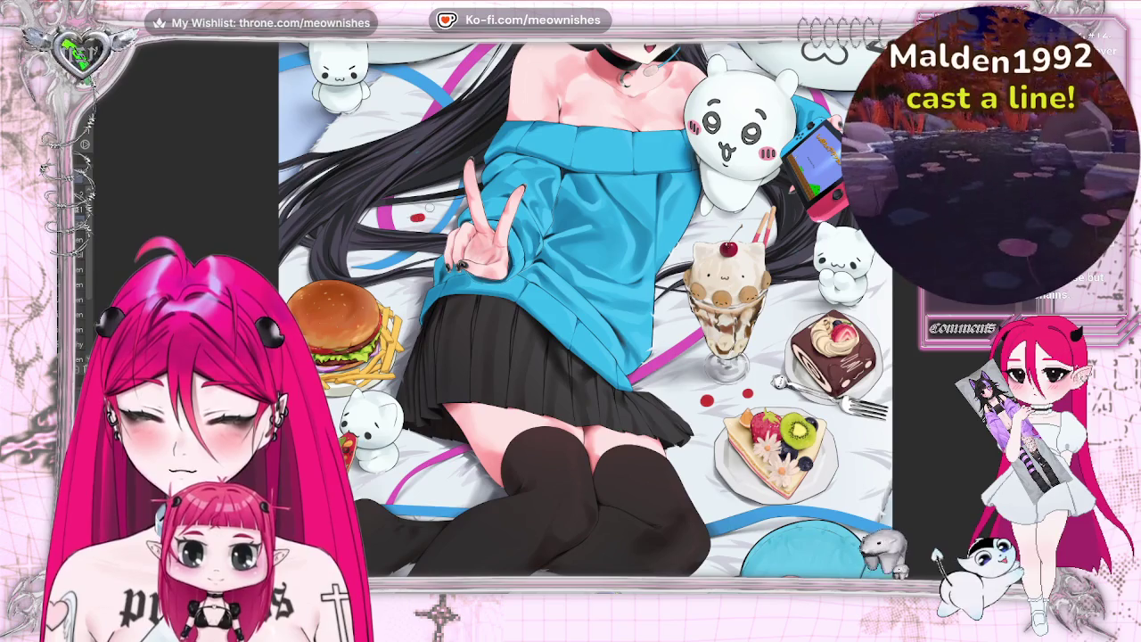
scroll(585, 310, down, 2)
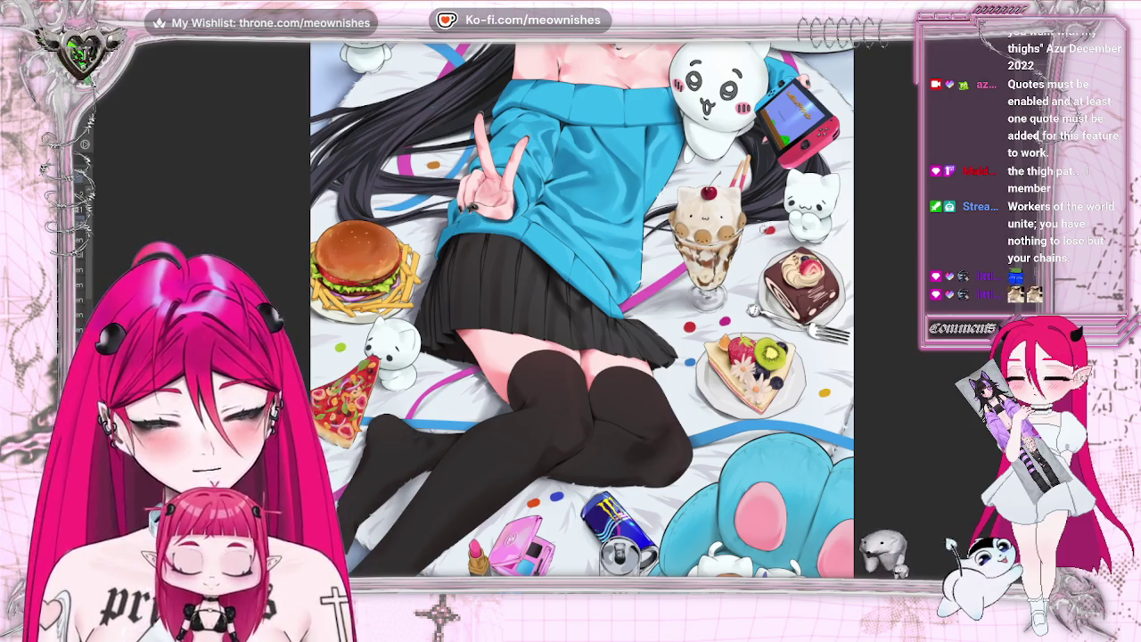
scroll(563, 297, down, 5)
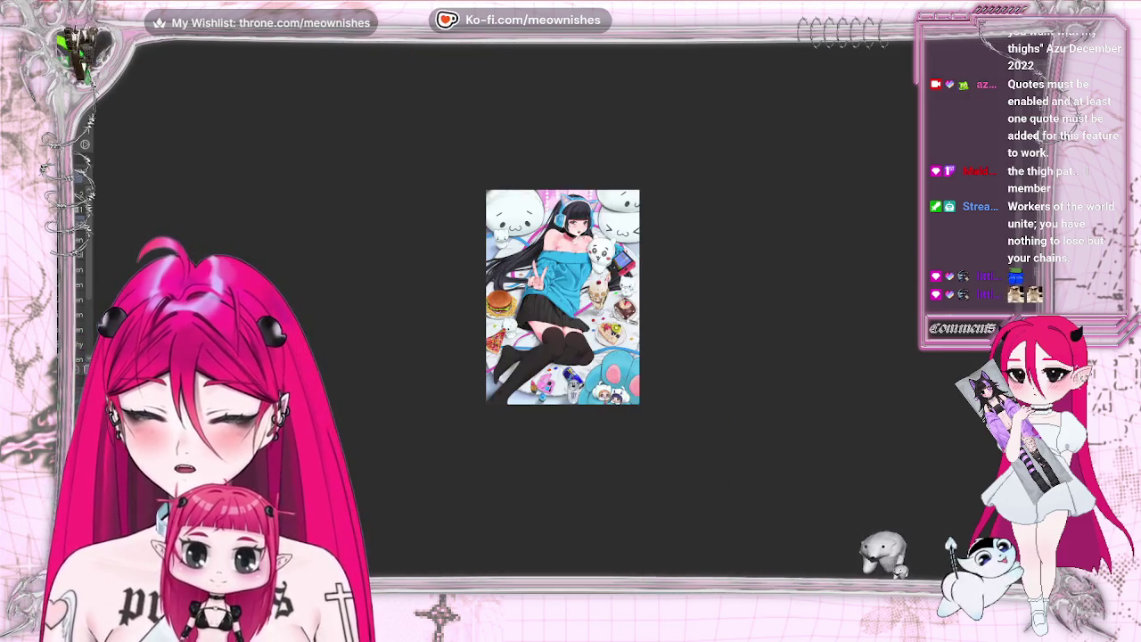
Step: Mirror the canvas to check the drawing, then flip it back to normal
scroll(570, 276, up, 3)
key(h)
scroll(570, 277, down, 5)
key(h)
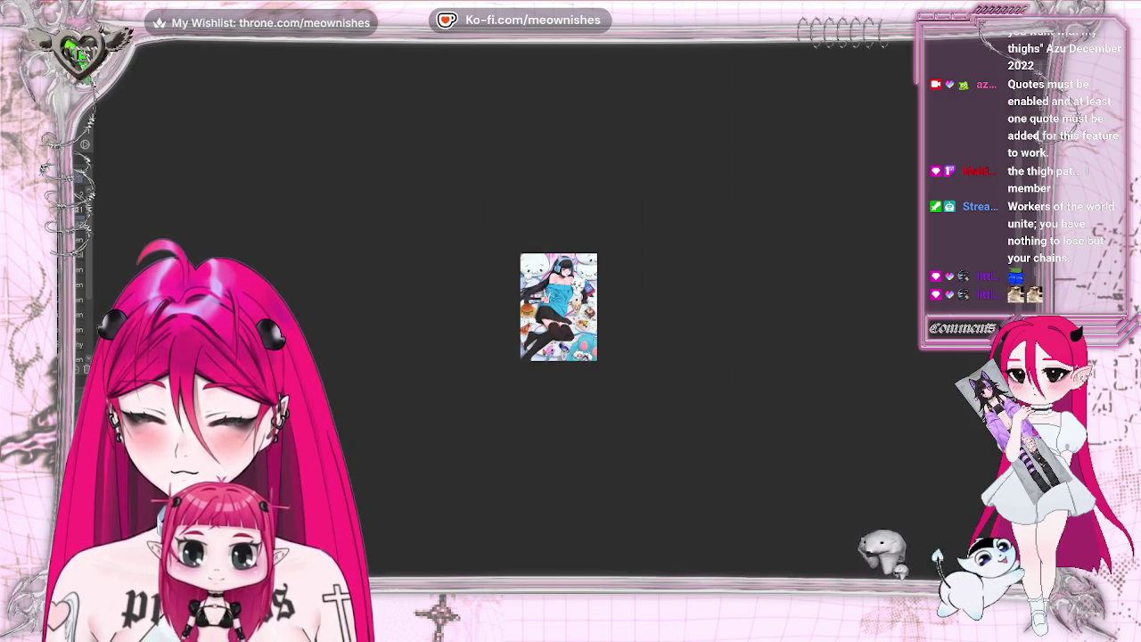
scroll(569, 276, up, 5)
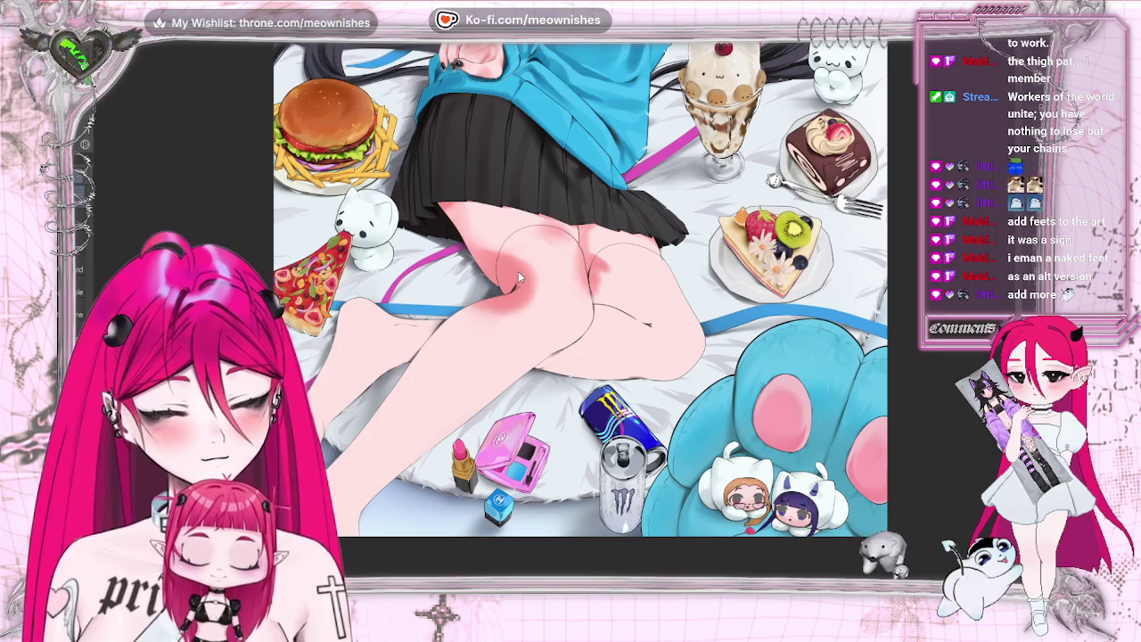
Step: Undo and redo the latest thigh blush strokes to compare the darker shading
key(ctrl+z)
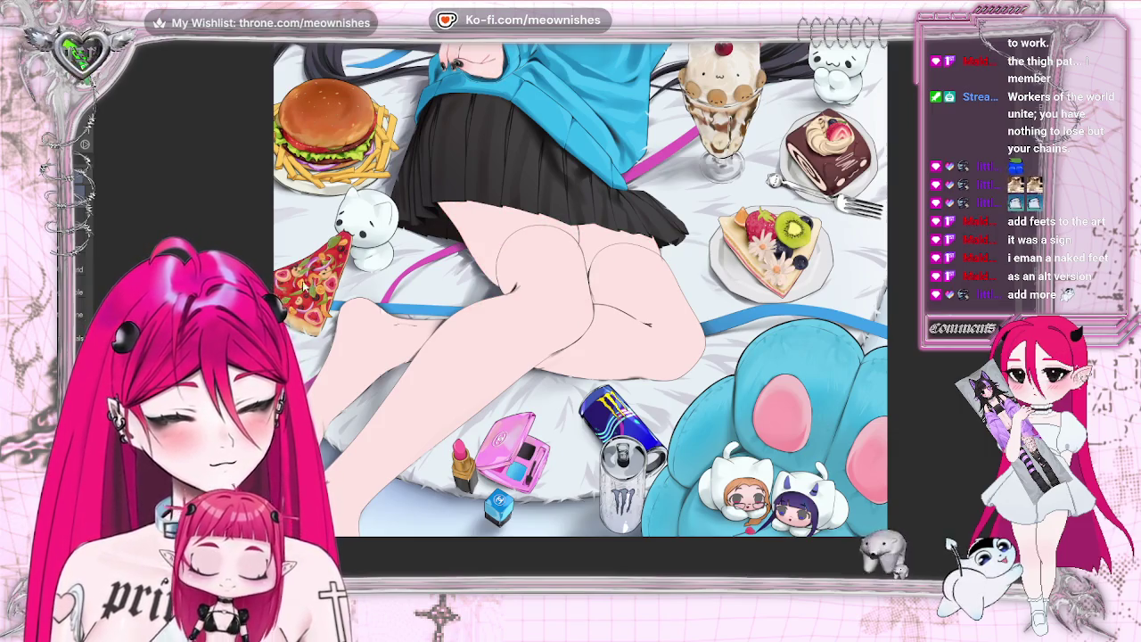
key(ctrl+y)
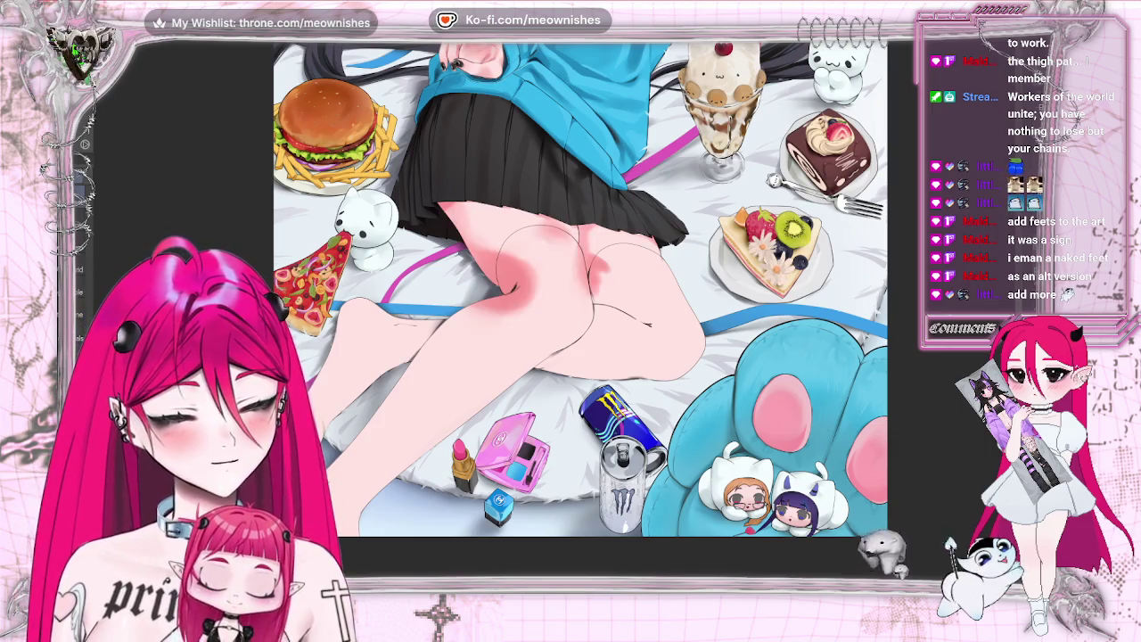
key(ctrl+y)
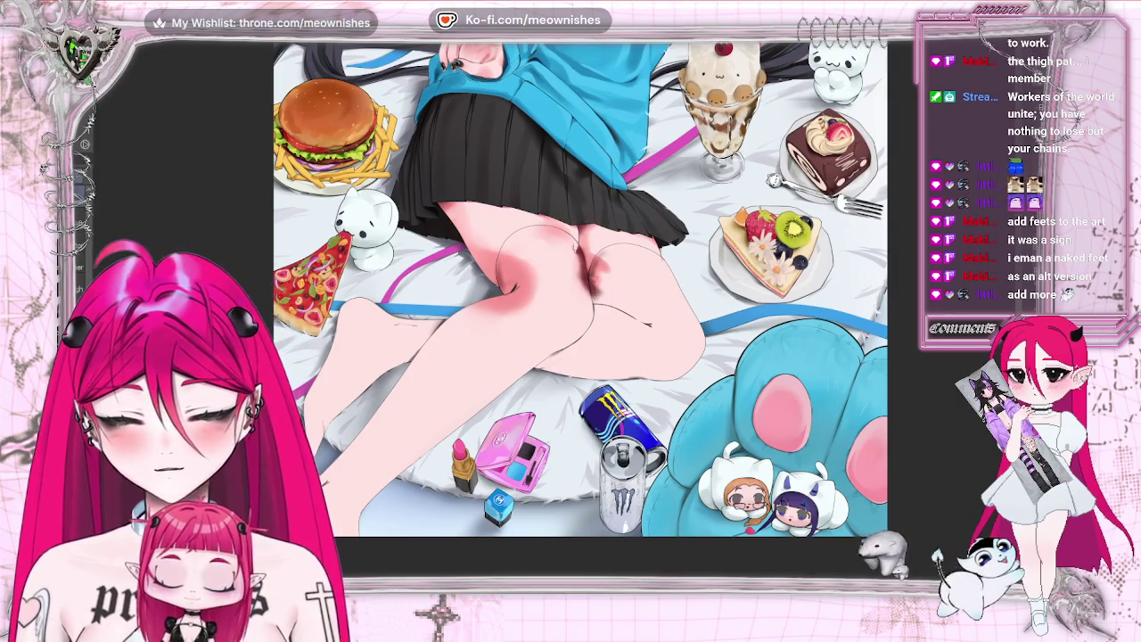
Step: Lighten the red shading on the left thigh and blend the shading around both knees
drag(412, 272, 542, 275)
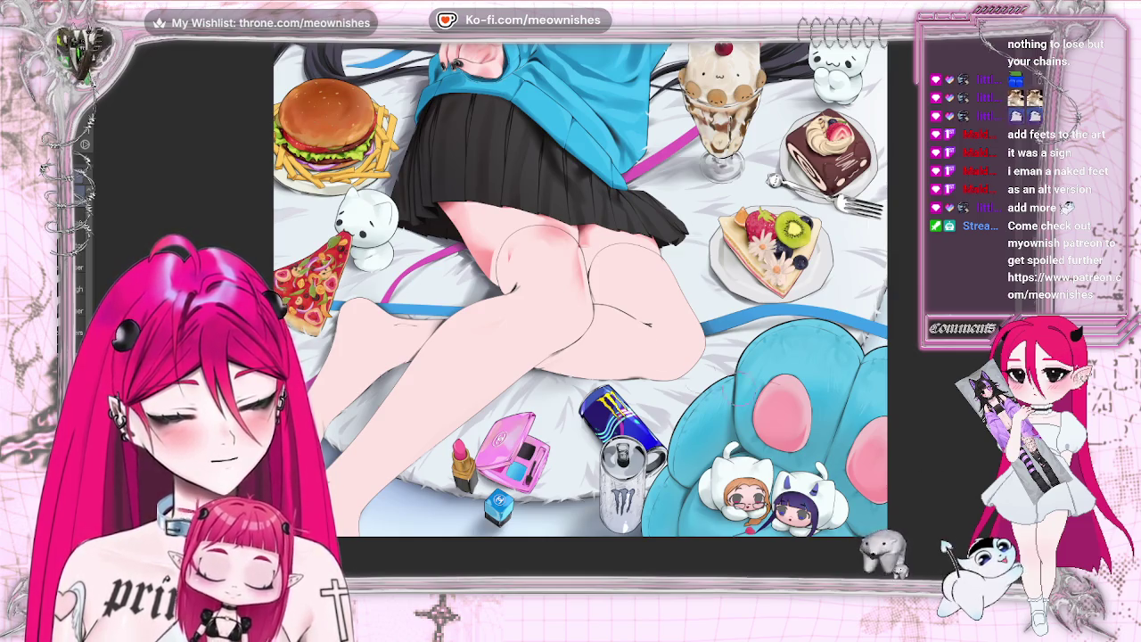
drag(503, 260, 501, 287)
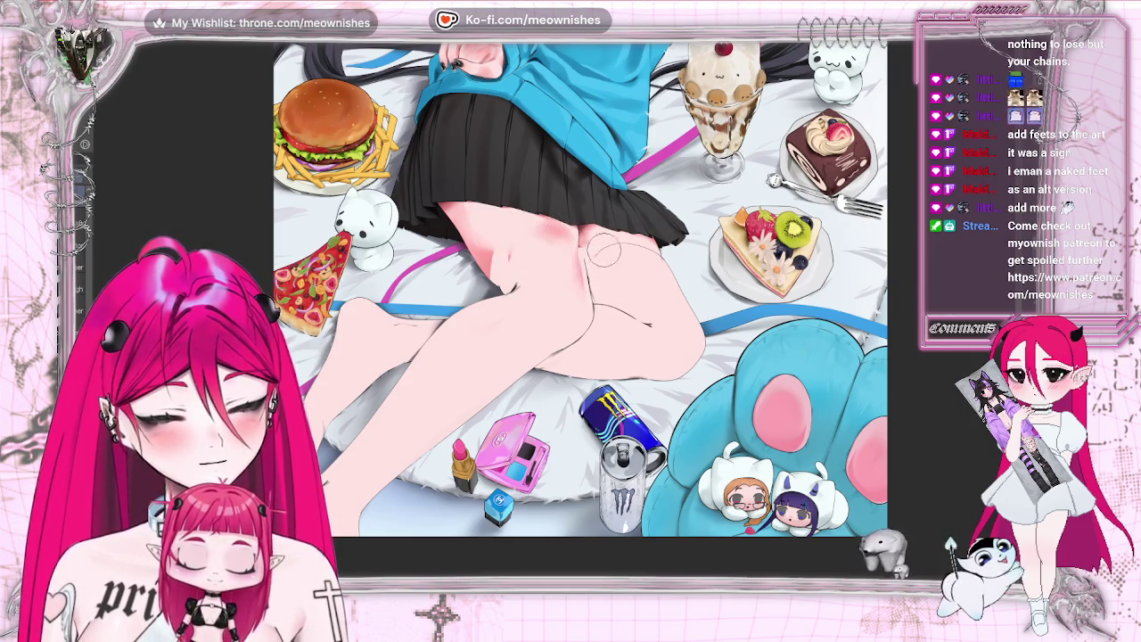
drag(648, 258, 677, 268)
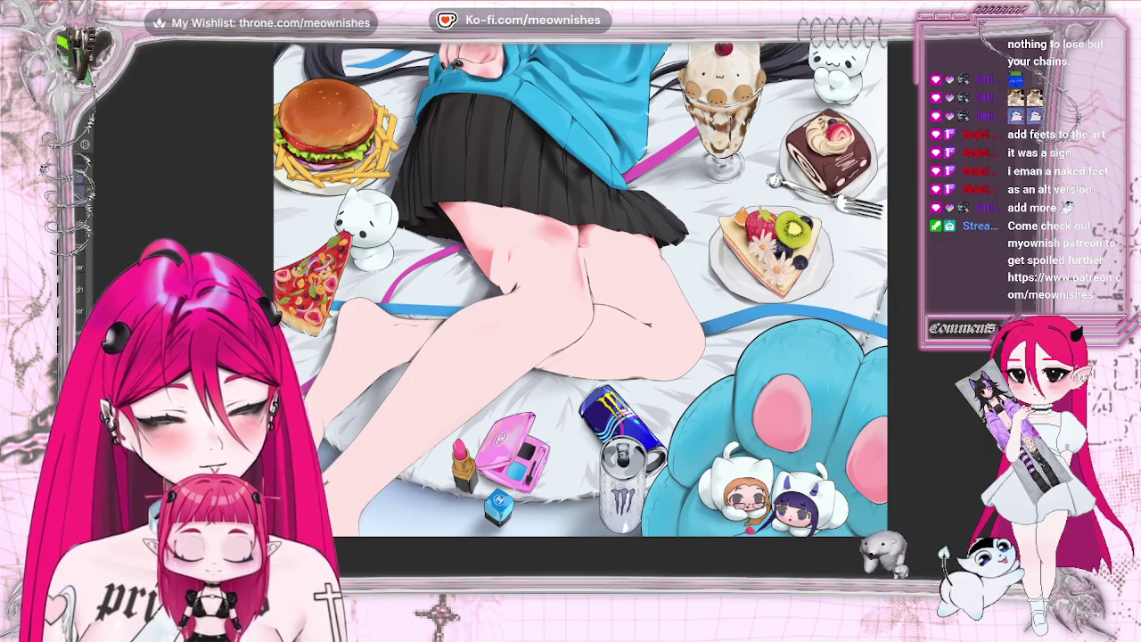
scroll(562, 268, down, 5)
scroll(562, 267, down, 2)
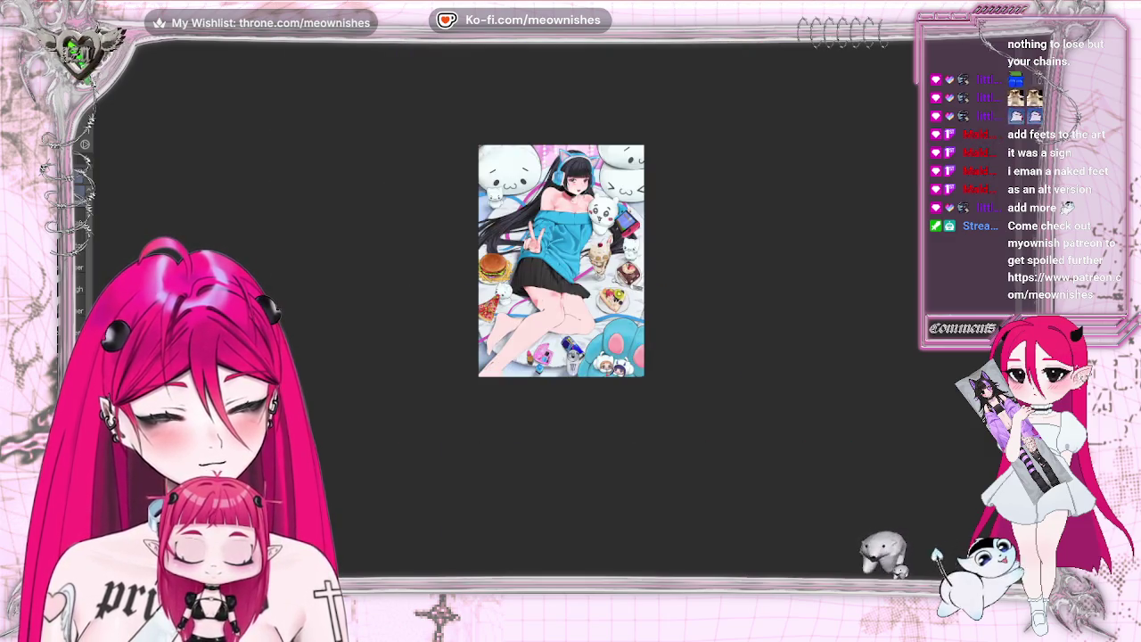
Step: Mirror the canvas view to check the proportions of the legs
key(m)
key(m)
scroll(548, 260, down, 1)
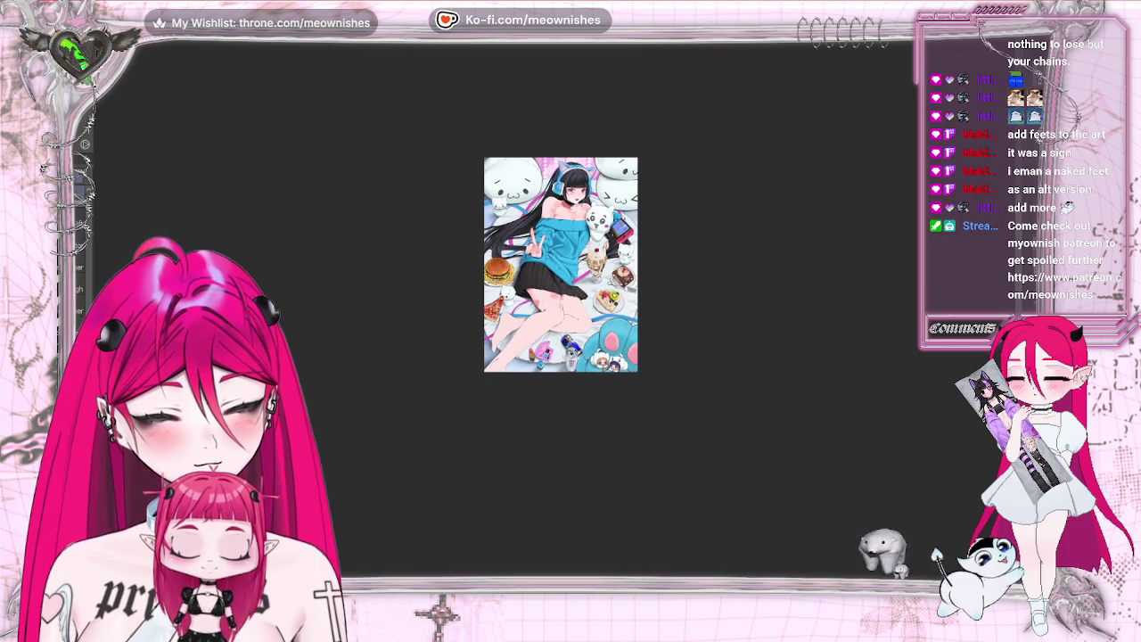
scroll(558, 290, down, 2)
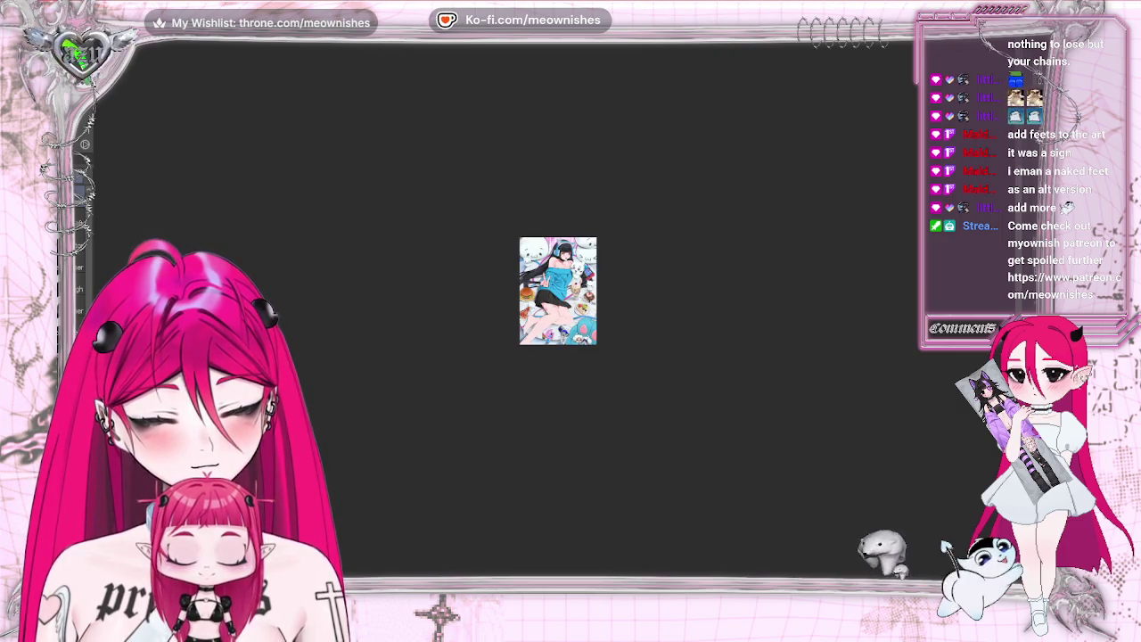
scroll(557, 291, up, 2)
scroll(558, 291, up, 2)
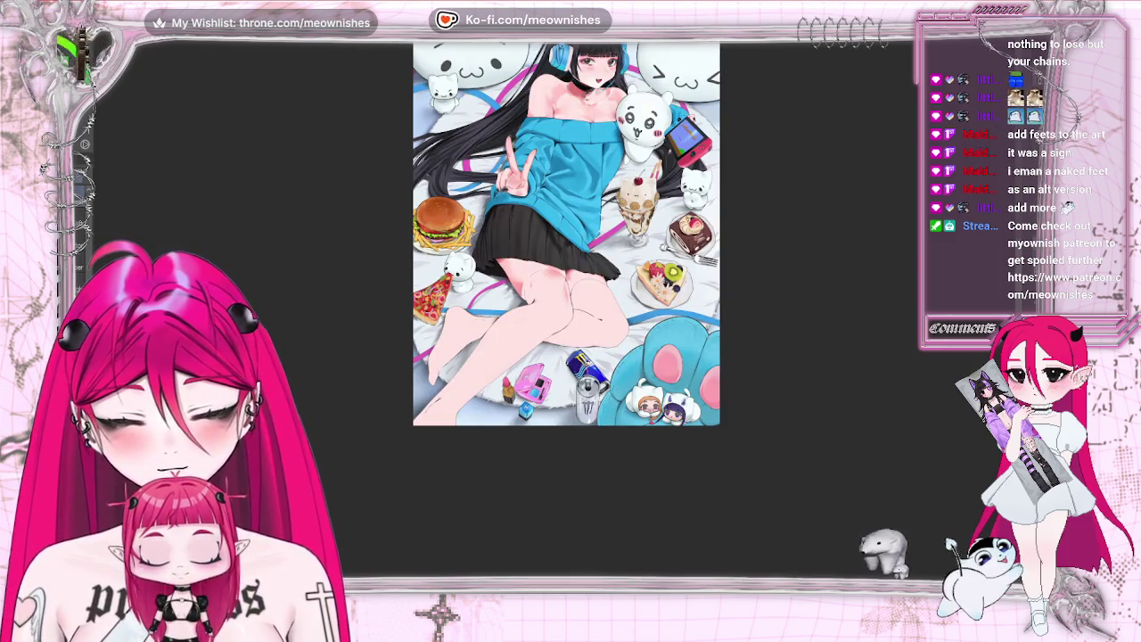
Step: Brush reddish blush onto both knees, comparing the left-knee stroke with undo and redo
drag(570, 282, 575, 305)
drag(538, 285, 523, 312)
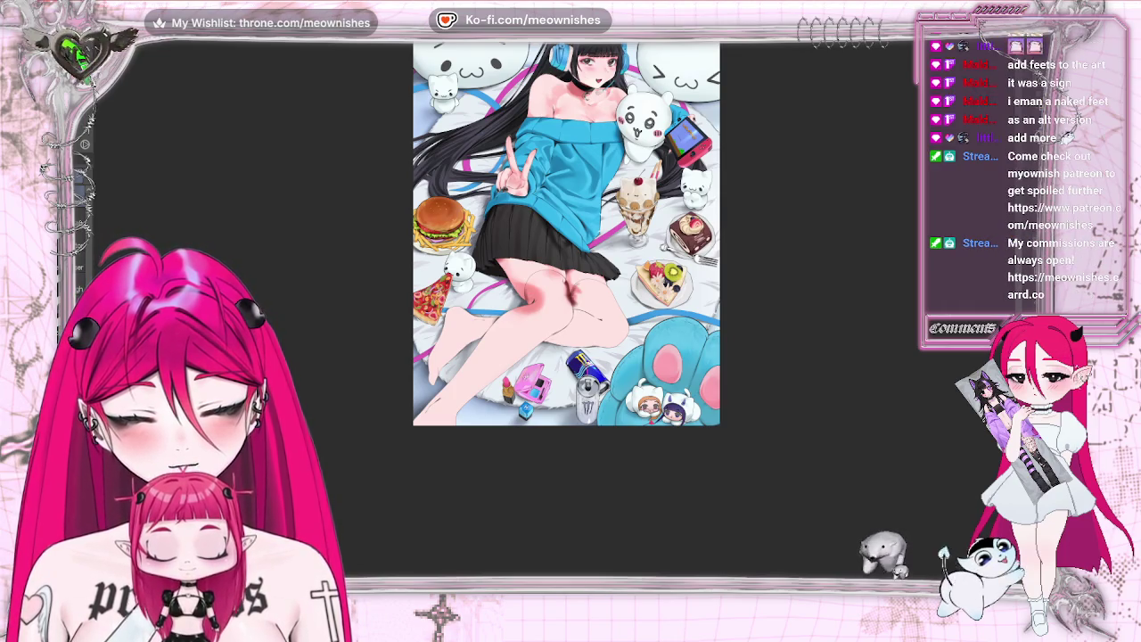
key(ctrl+z)
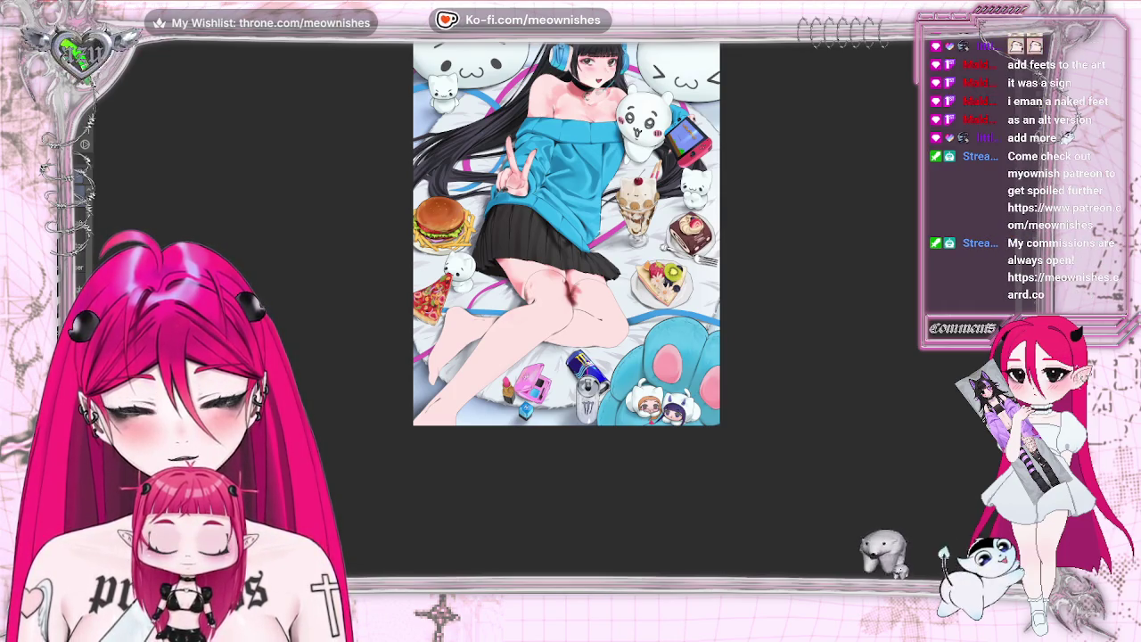
key(ctrl+shift+z)
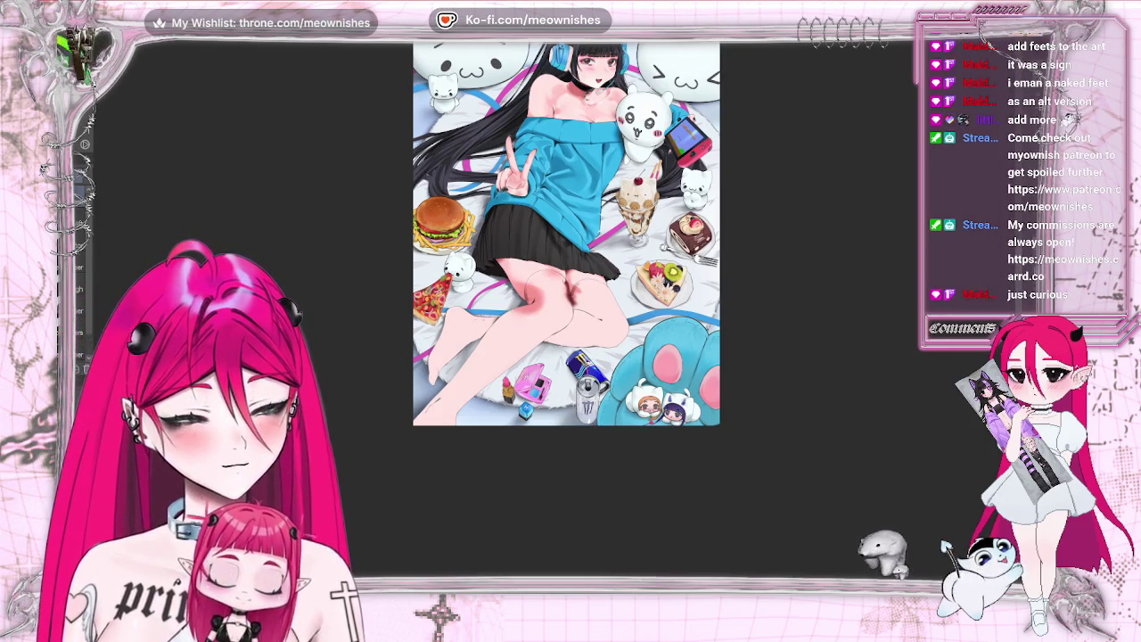
key(ctrl+z)
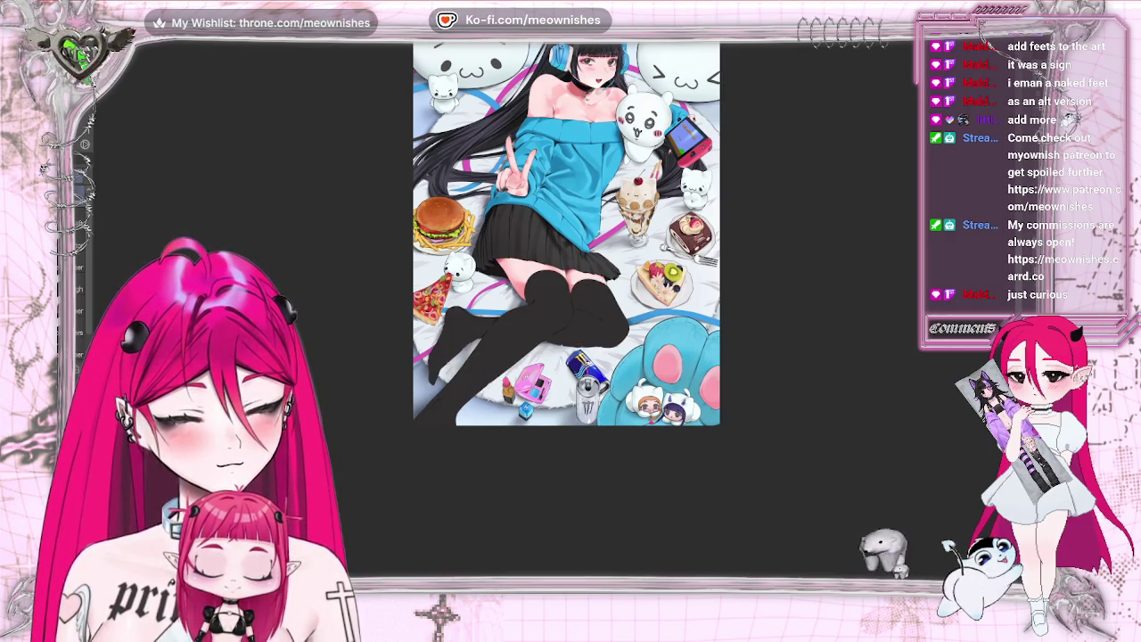
Step: Undo once more so the black thigh-high stockings cover the legs again
key(ctrl+z)
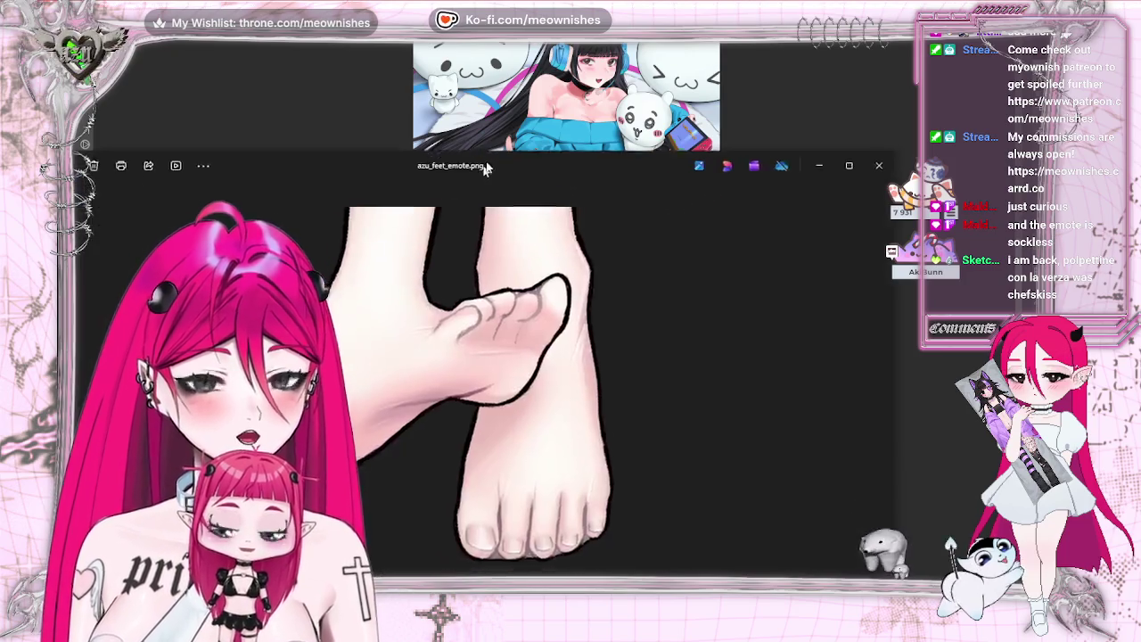
scroll(546, 272, up, 2)
scroll(526, 312, up, 1)
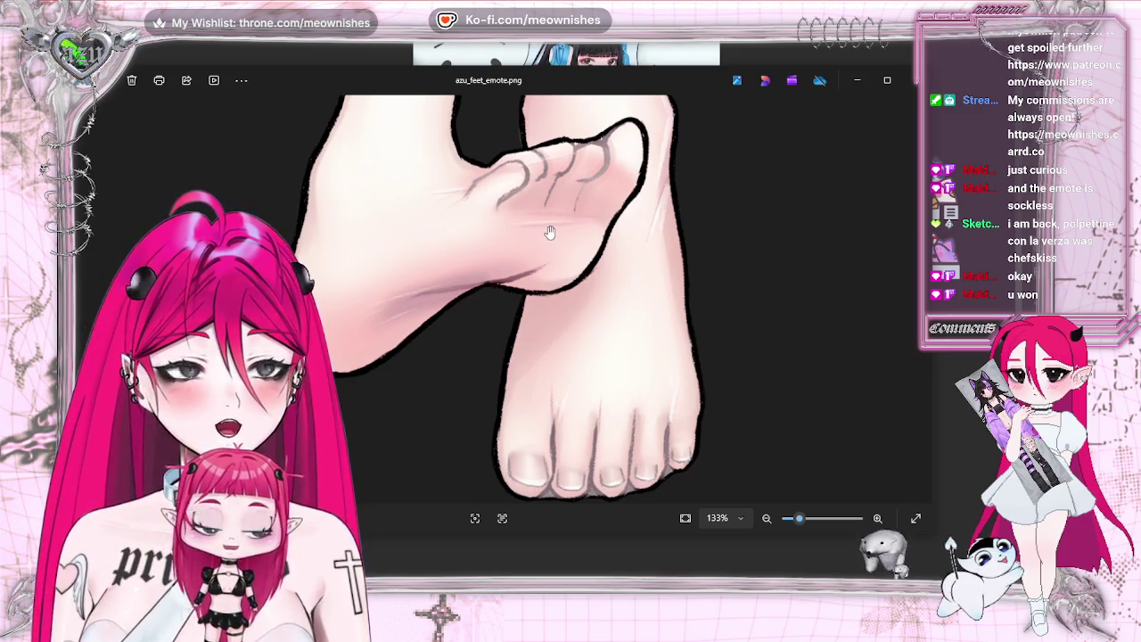
click(918, 81)
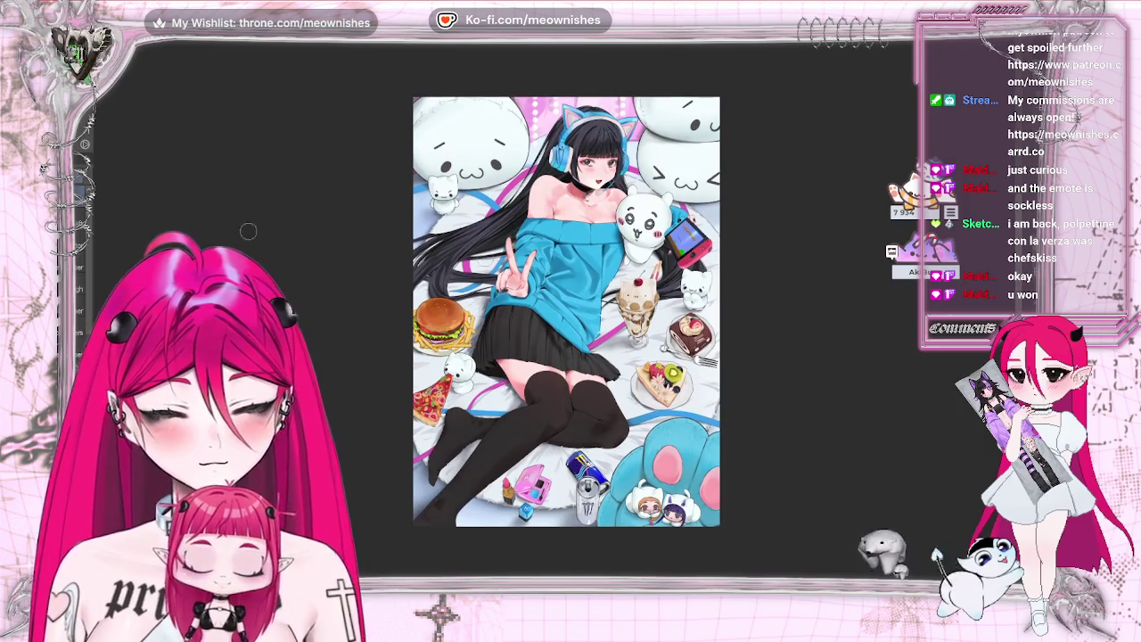
Step: Save the illustration from the File menu and bring up the Filter menu
click(80, 40)
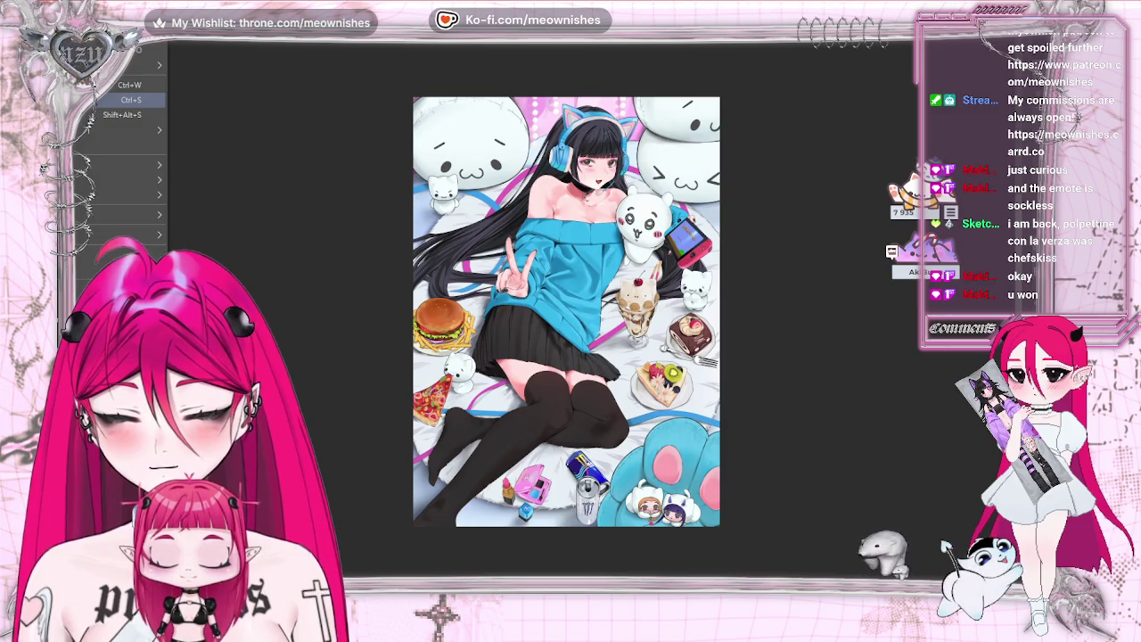
click(131, 100)
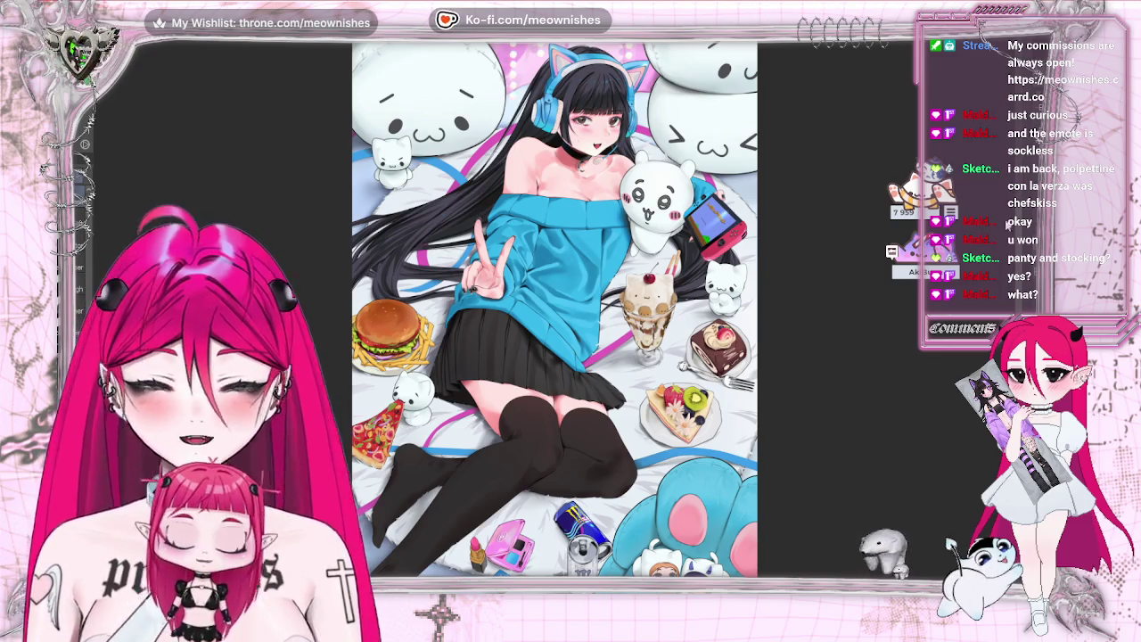
key(alt+i)
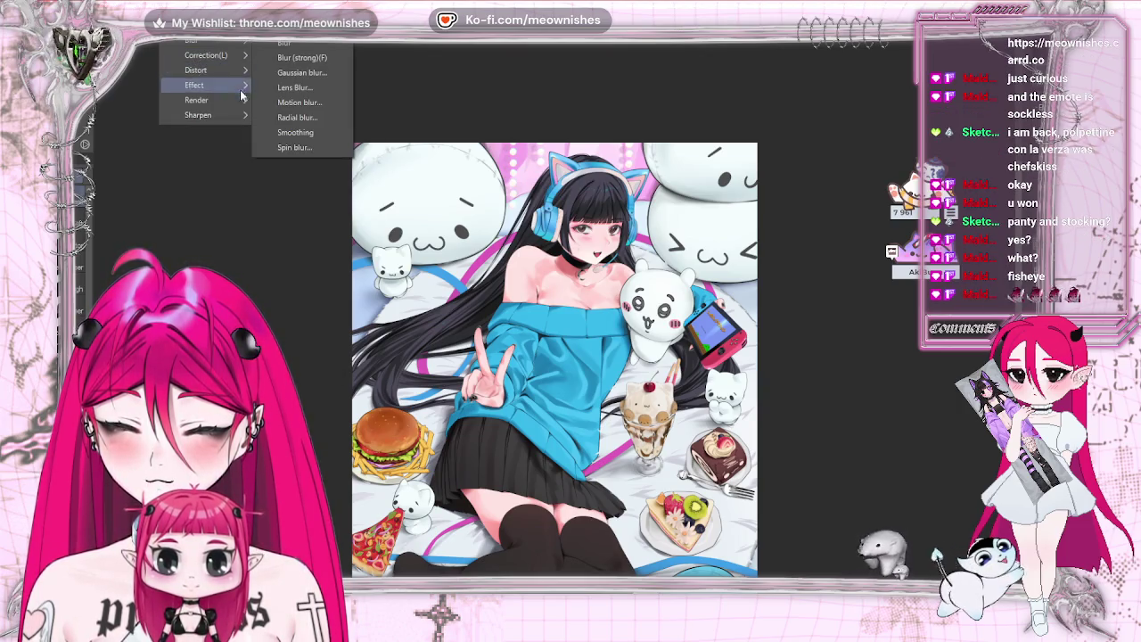
mouse_move(196, 69)
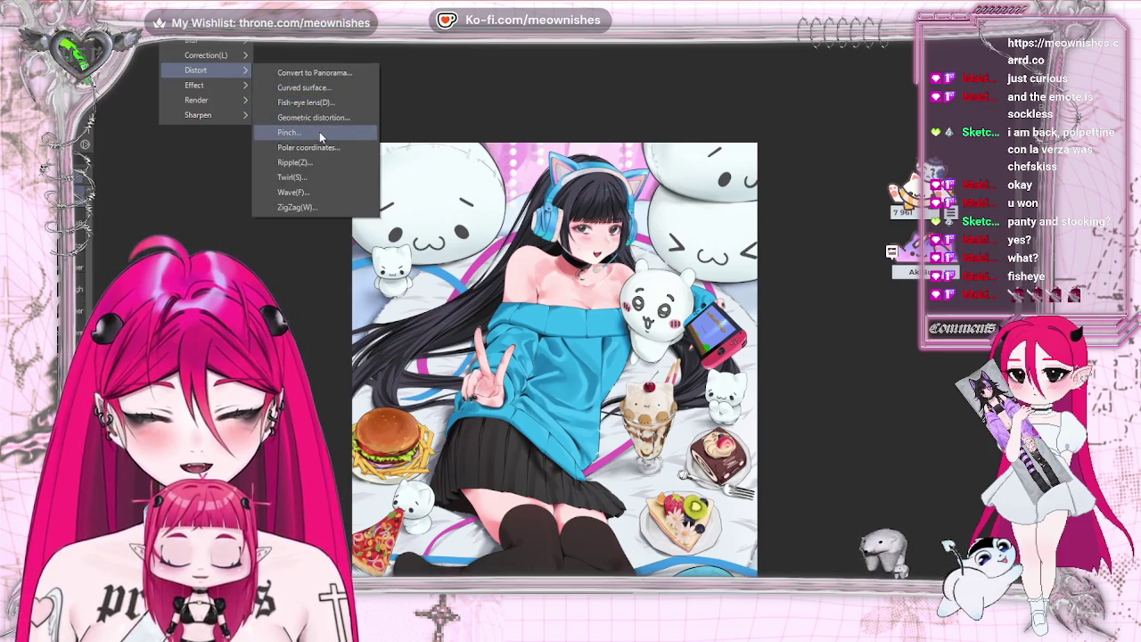
Step: Apply a Pinch preview centred on the girl's chest and move the Pinch dialog aside
click(319, 132)
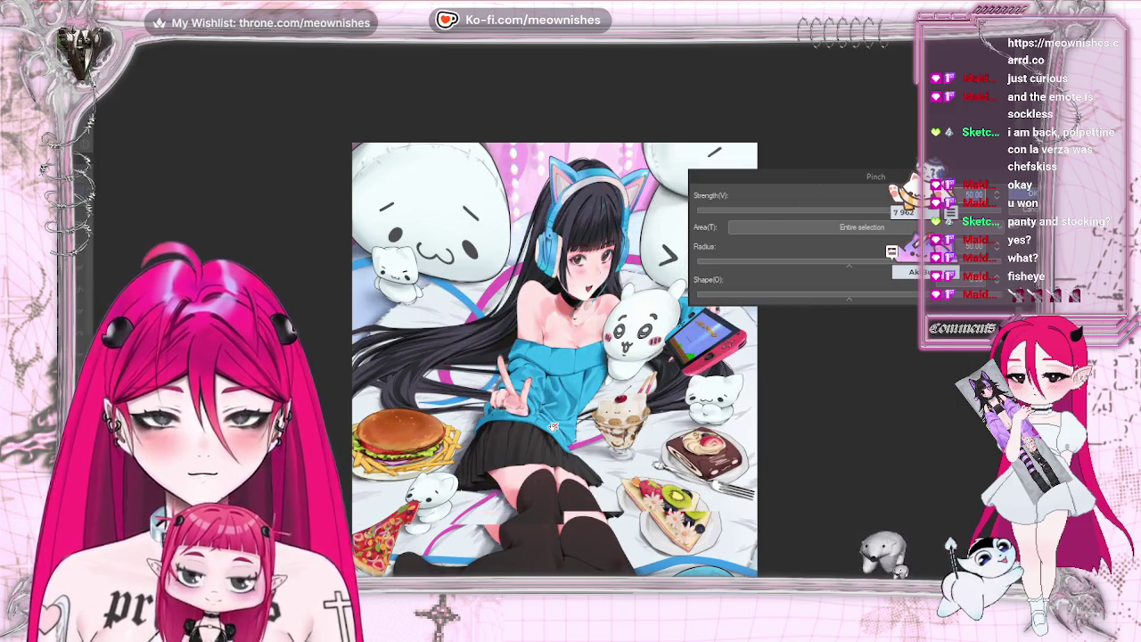
drag(559, 418, 574, 373)
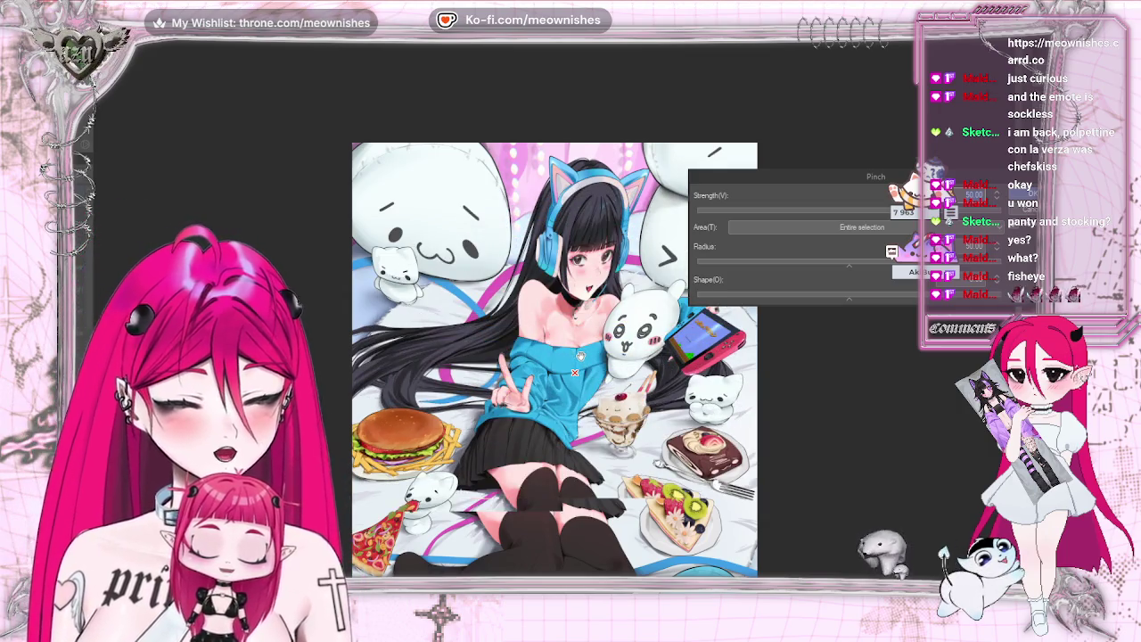
scroll(554, 357, down, 3)
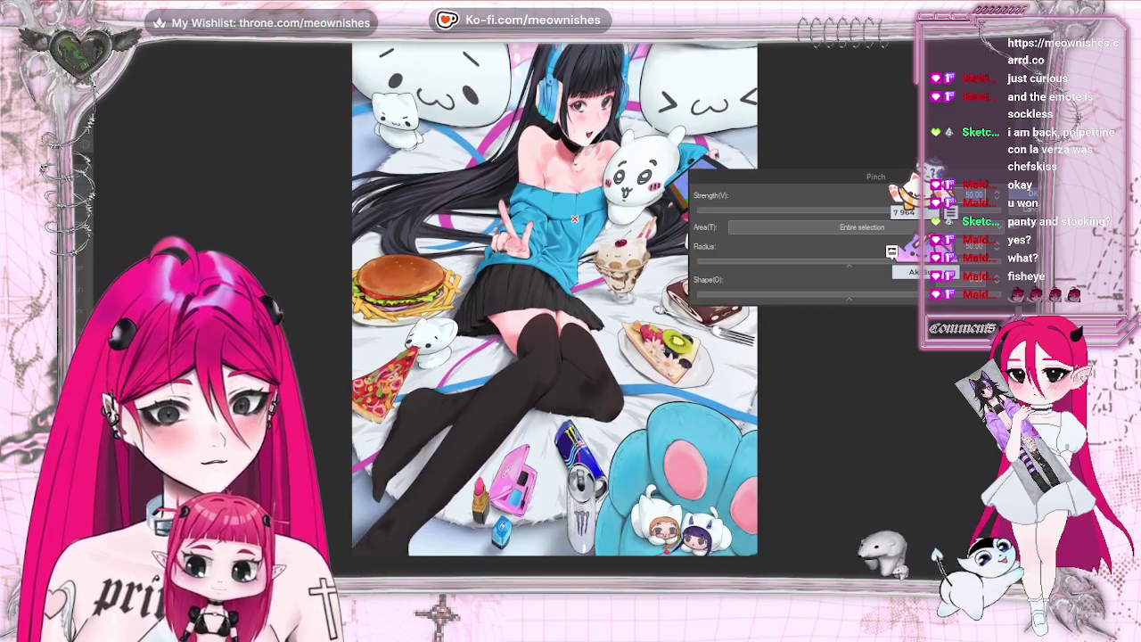
scroll(554, 309, up, 2)
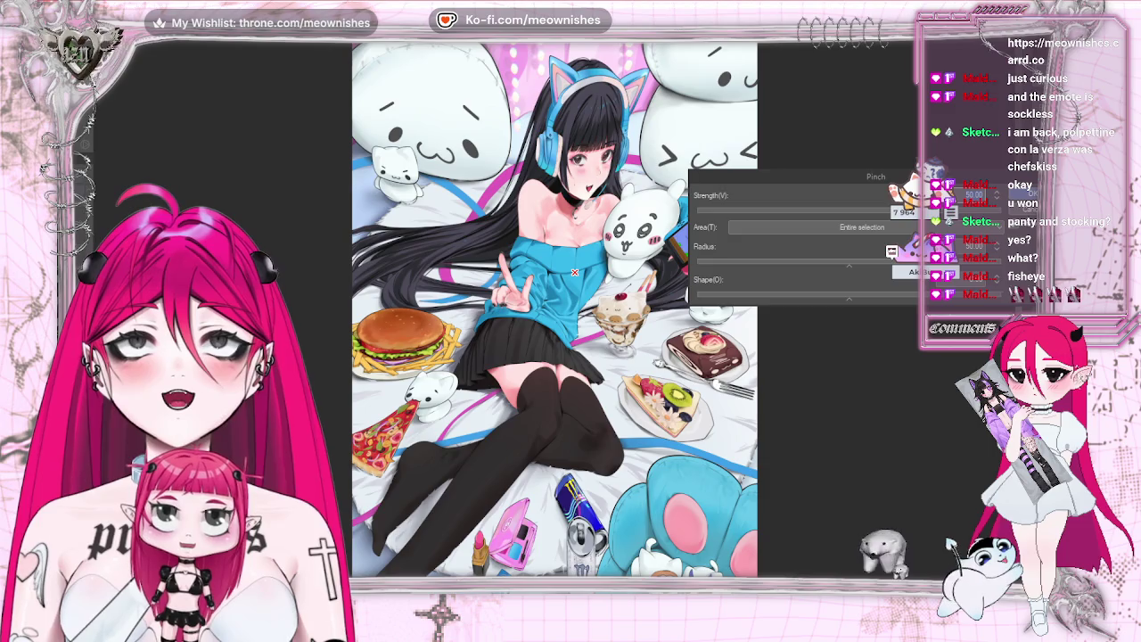
drag(870, 182, 956, 185)
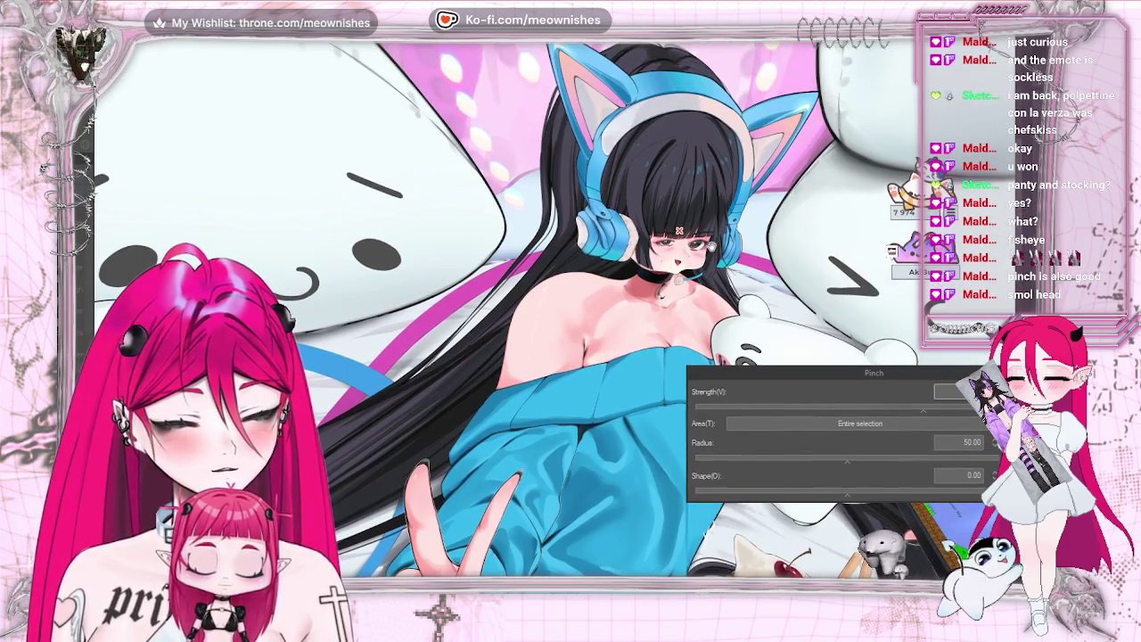
Step: Set the Pinch radius to 22.95 and shape to -0.04, and raise the strength
click(619, 435)
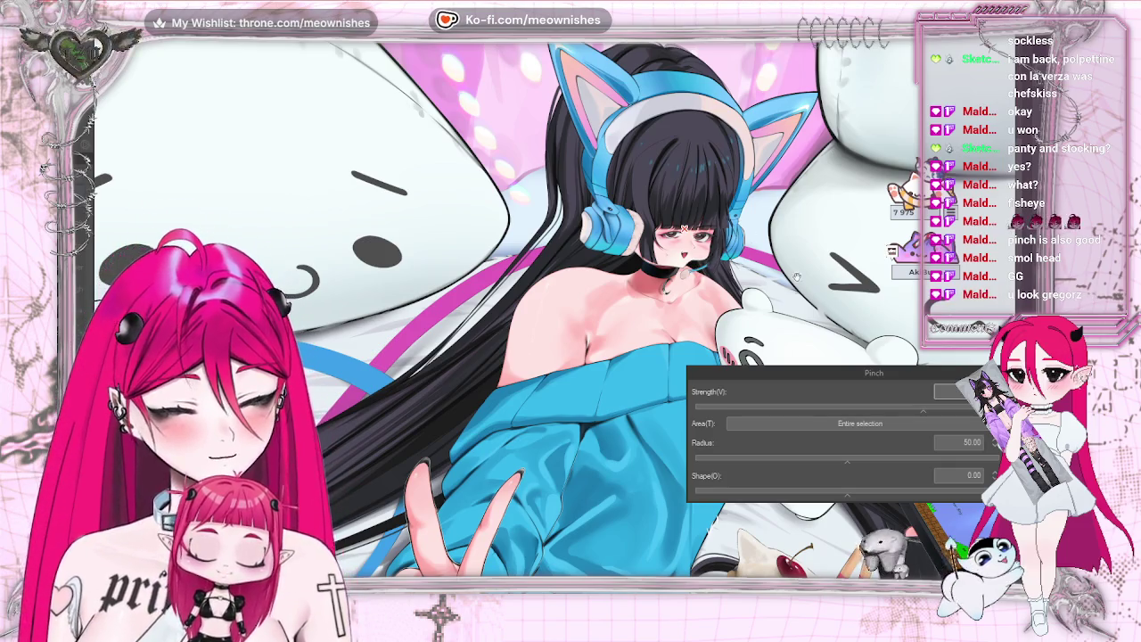
drag(863, 405, 856, 406)
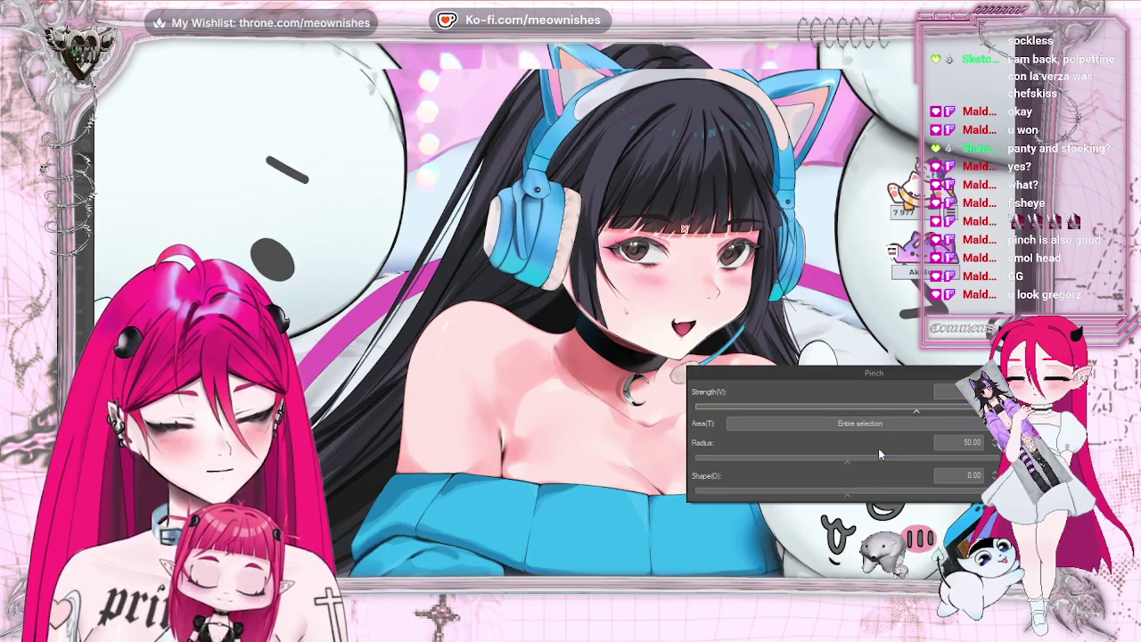
drag(914, 461, 759, 461)
click(864, 492)
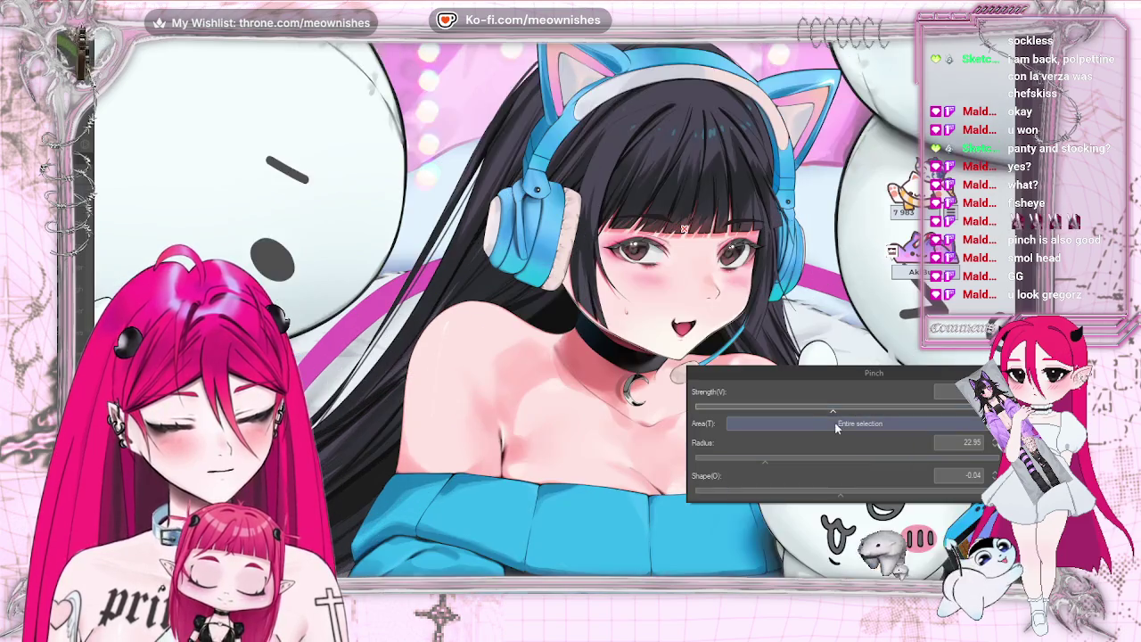
click(832, 421)
click(758, 437)
click(751, 405)
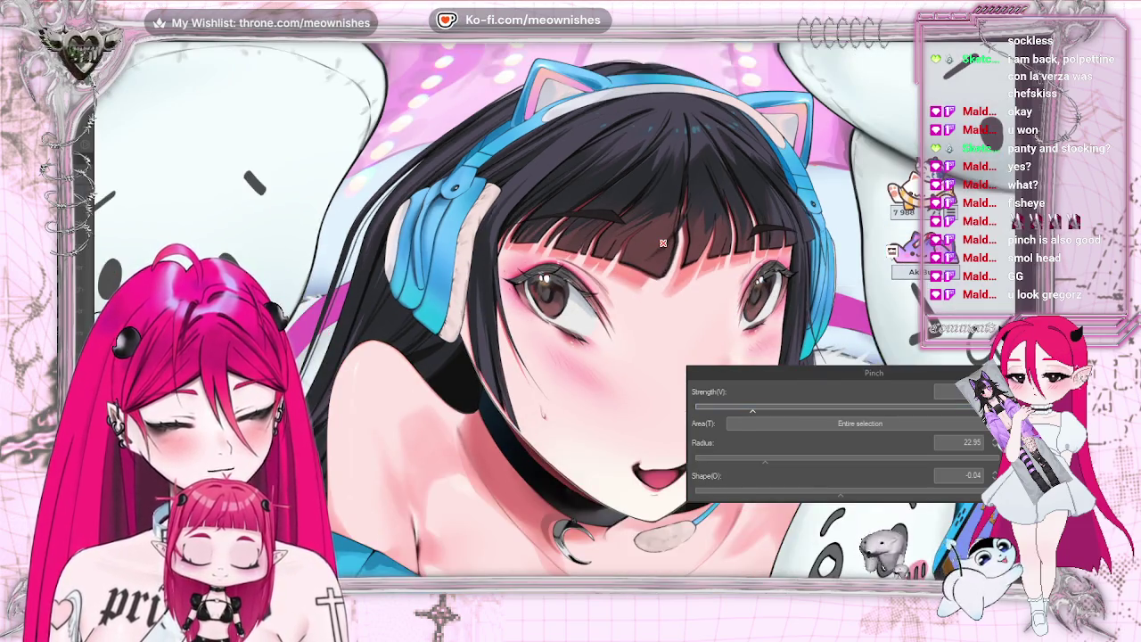
scroll(662, 242, down, 3)
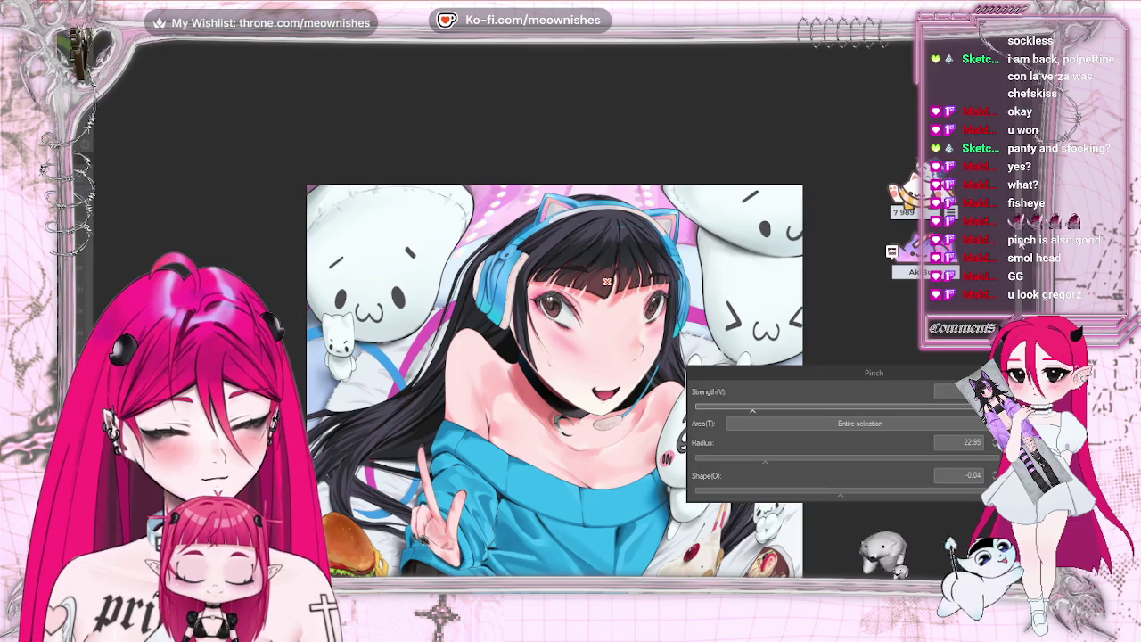
Step: Try several Pinch centre positions across the girl's head and face
drag(606, 282, 608, 122)
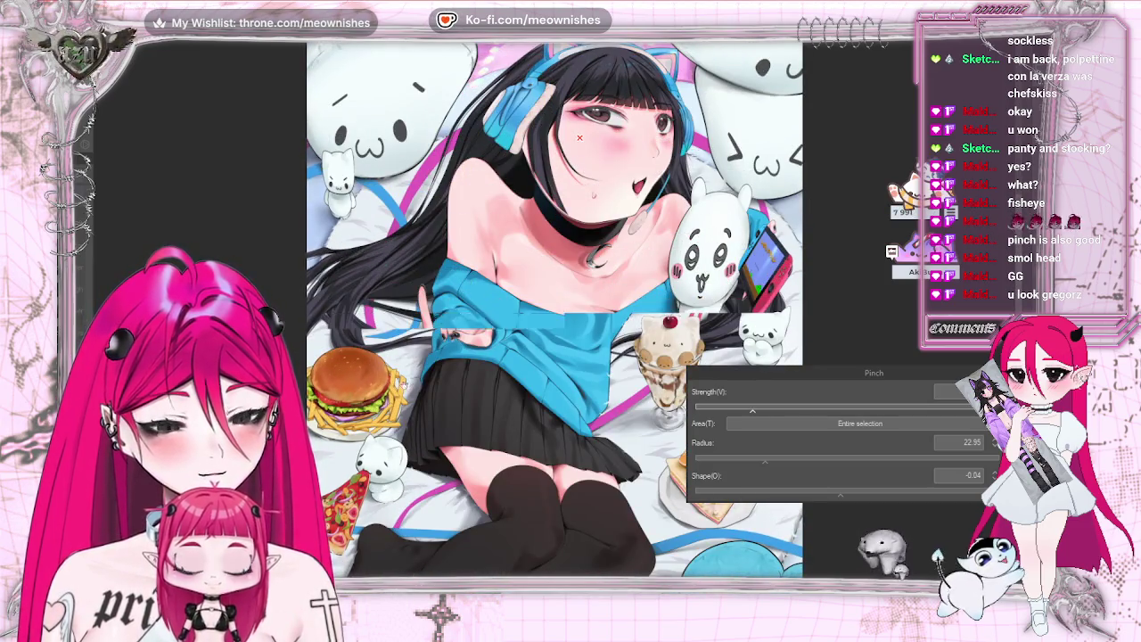
click(585, 126)
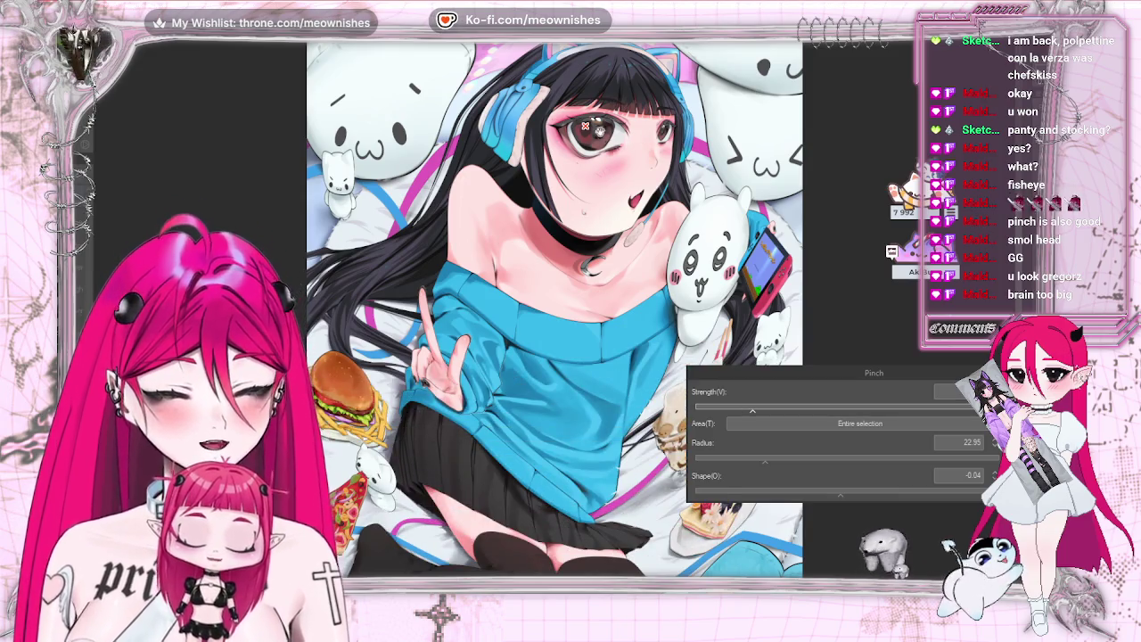
click(591, 128)
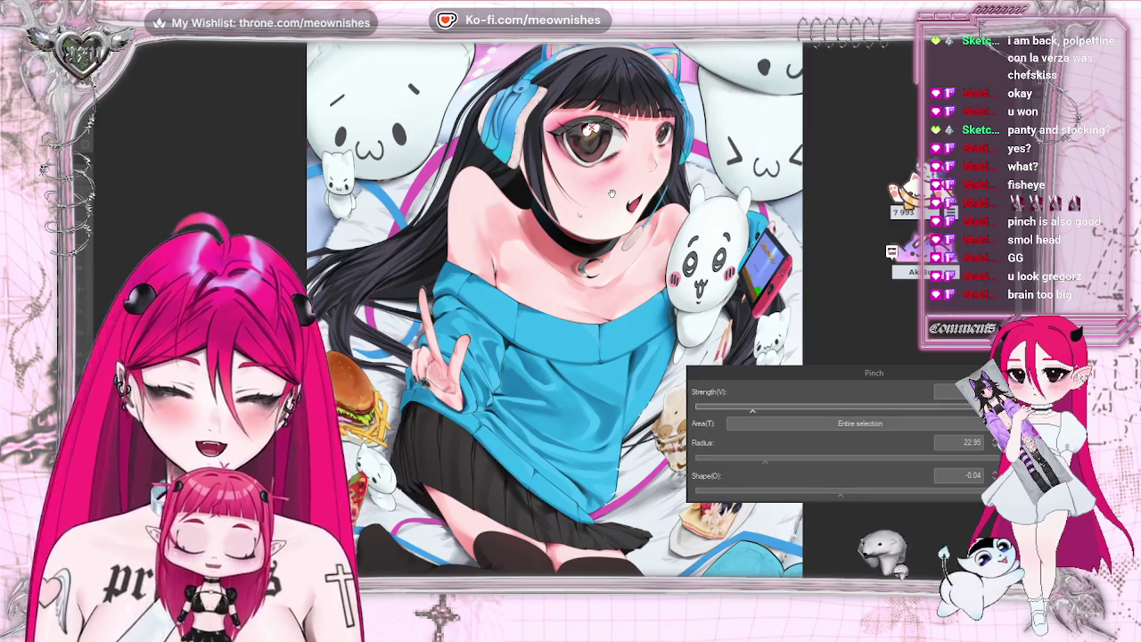
click(597, 132)
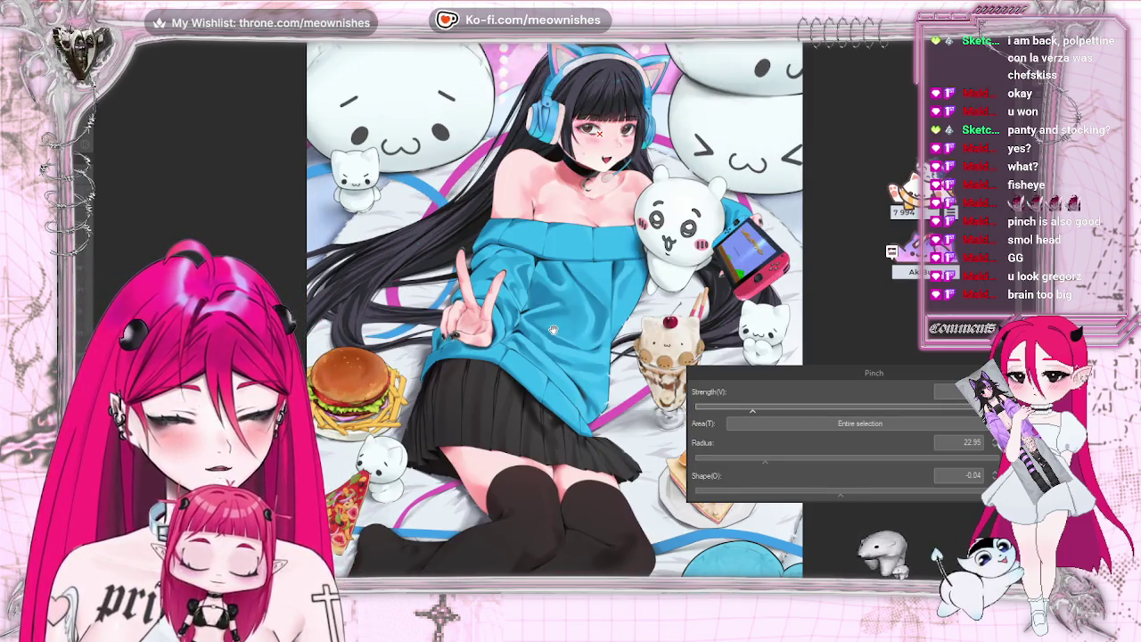
click(604, 132)
click(611, 159)
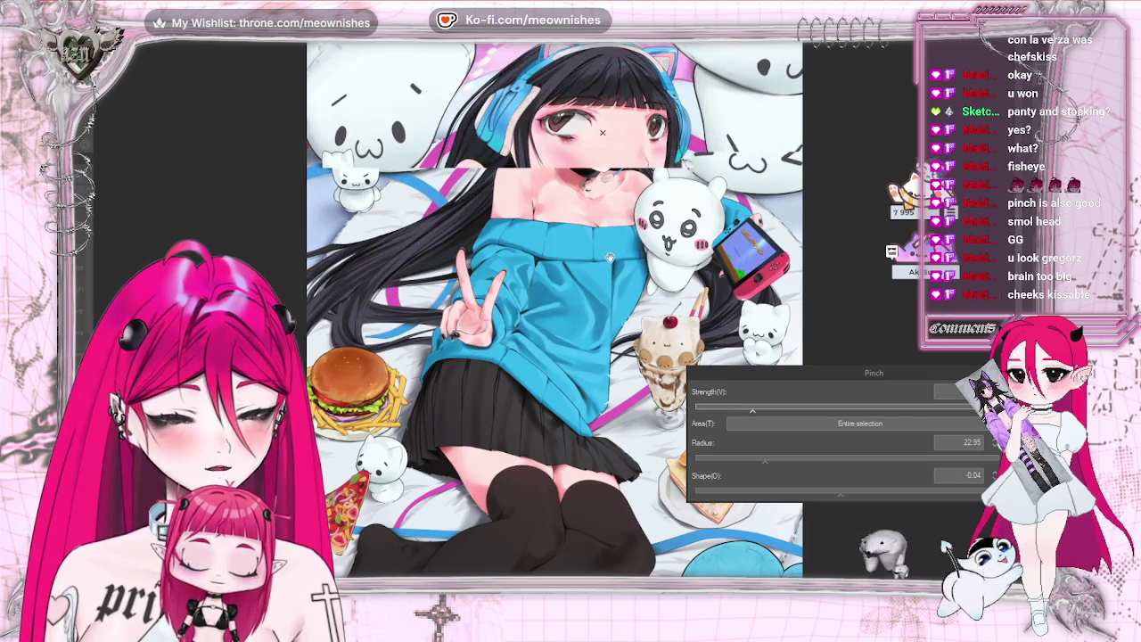
click(612, 162)
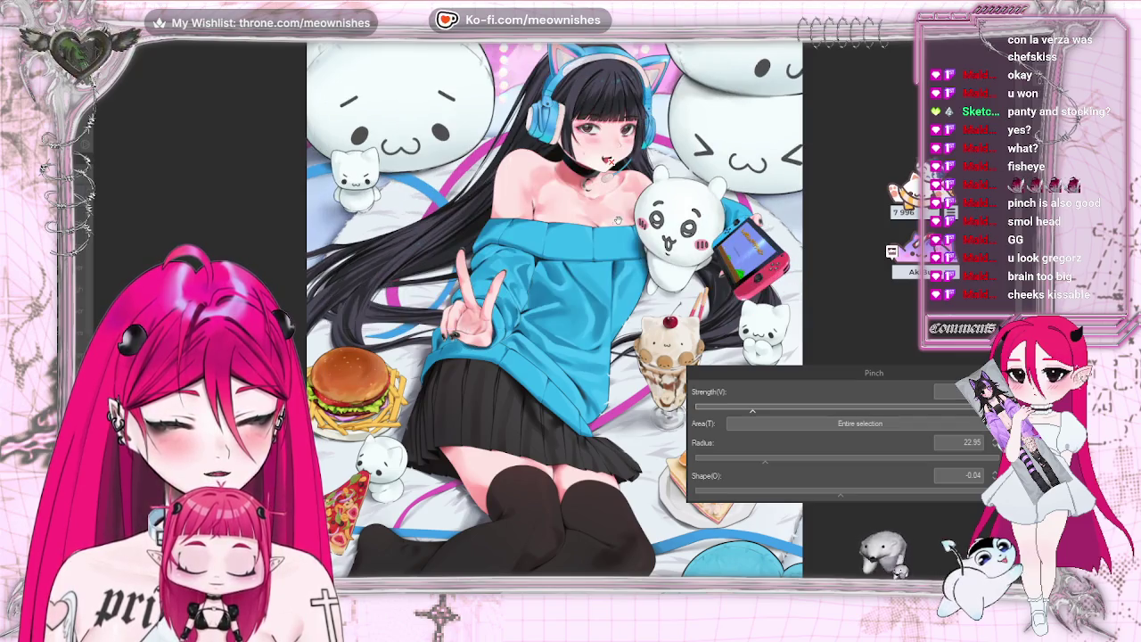
click(611, 164)
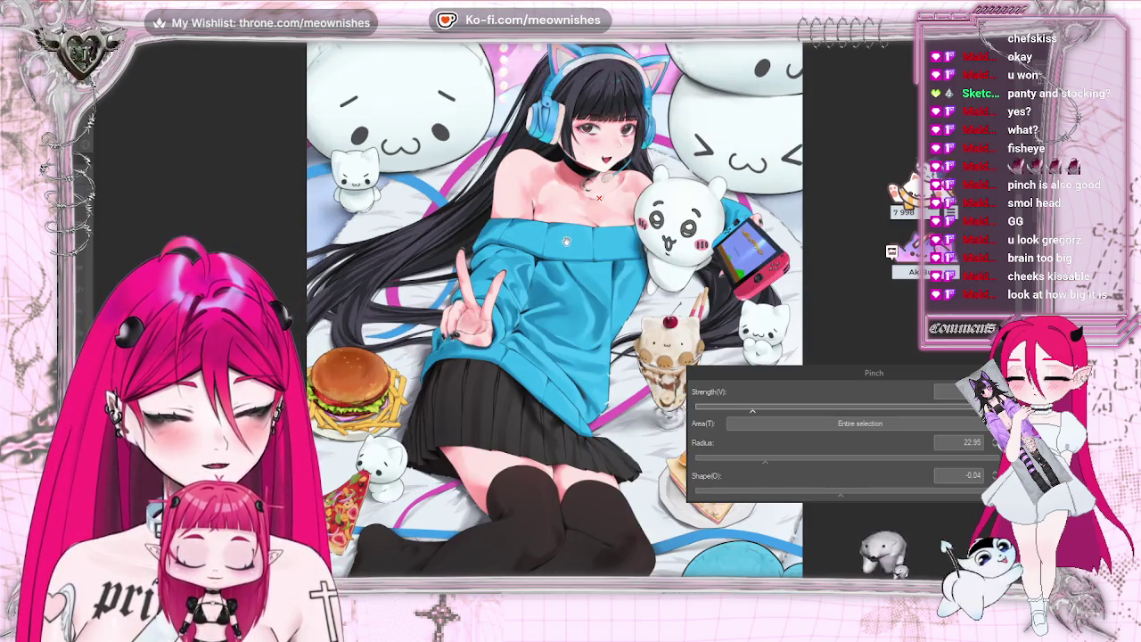
Step: Move the Pinch centre down onto the hoodie chest and set Area to Specify area
drag(606, 206, 596, 229)
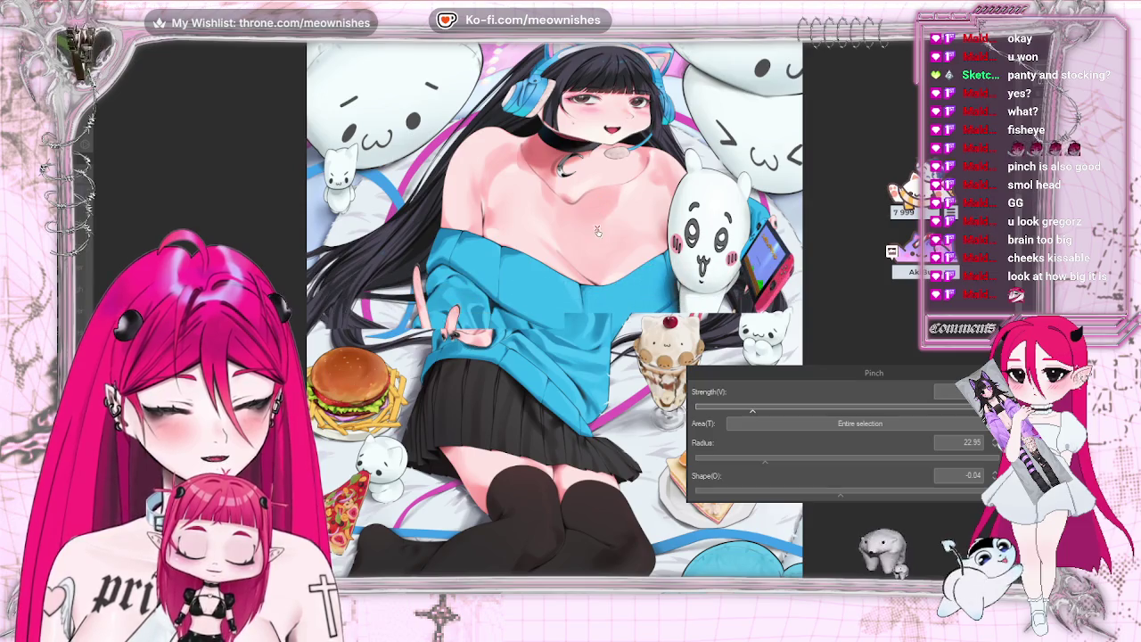
click(597, 233)
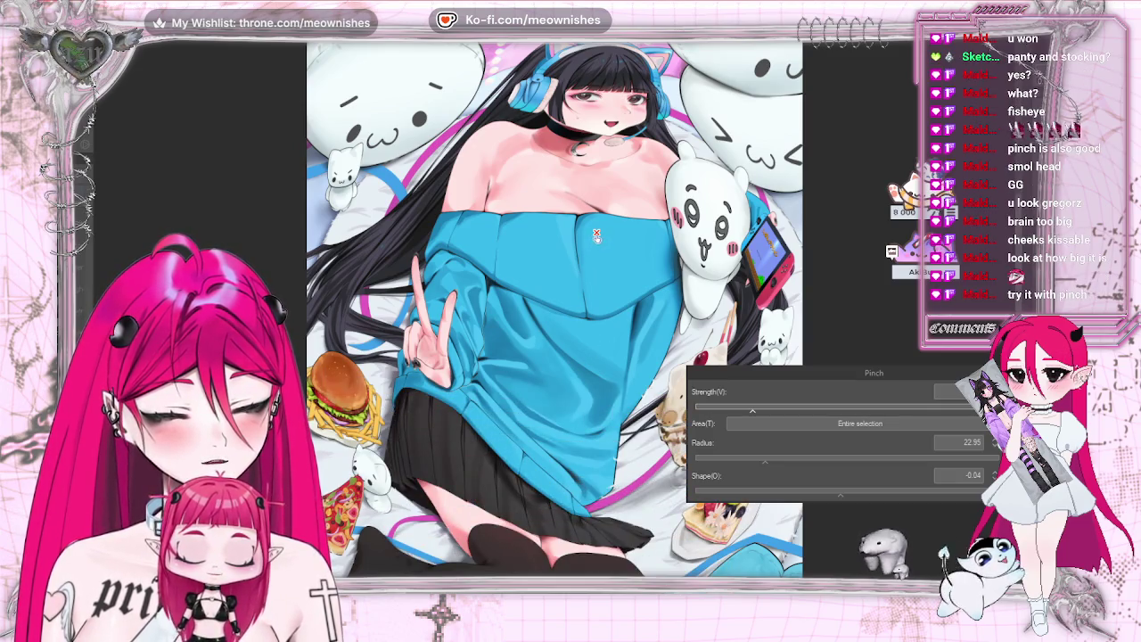
click(603, 247)
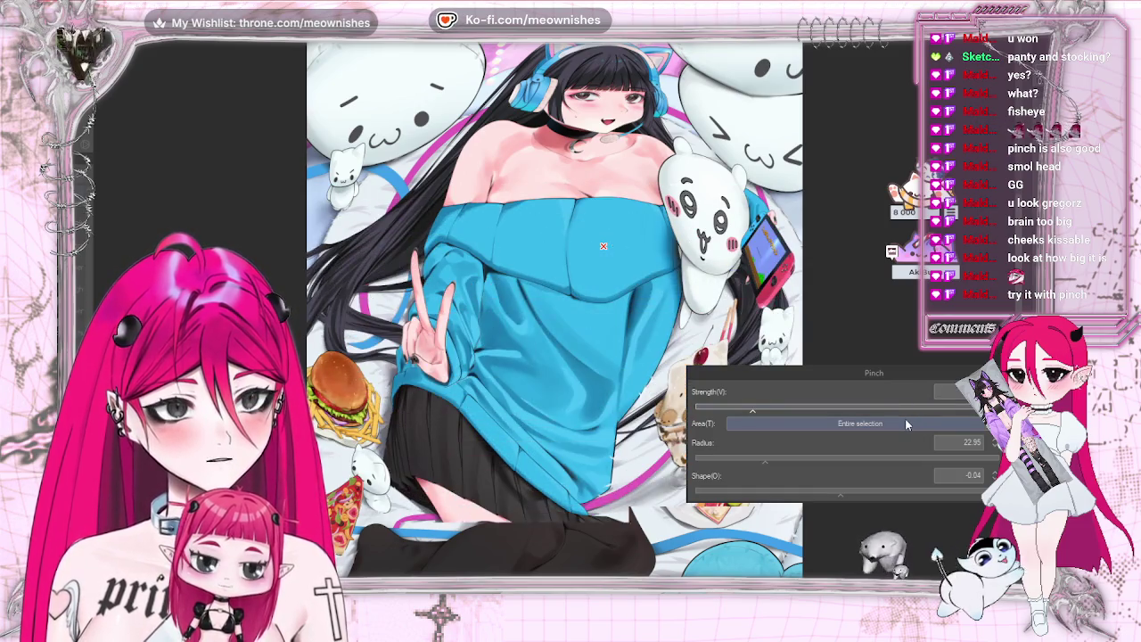
click(832, 422)
click(813, 450)
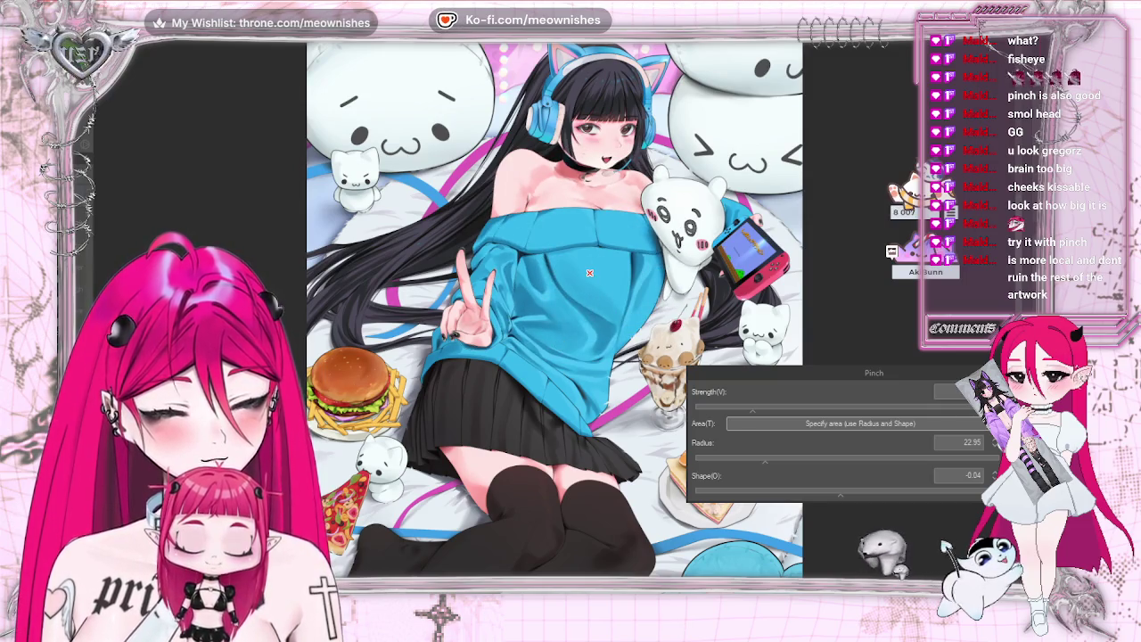
Step: Place the Pinch centre on the girl's face and step back through earlier face distortions
scroll(554, 308, down, 5)
scroll(554, 308, up, 2)
scroll(555, 308, up, 2)
scroll(554, 308, up, 2)
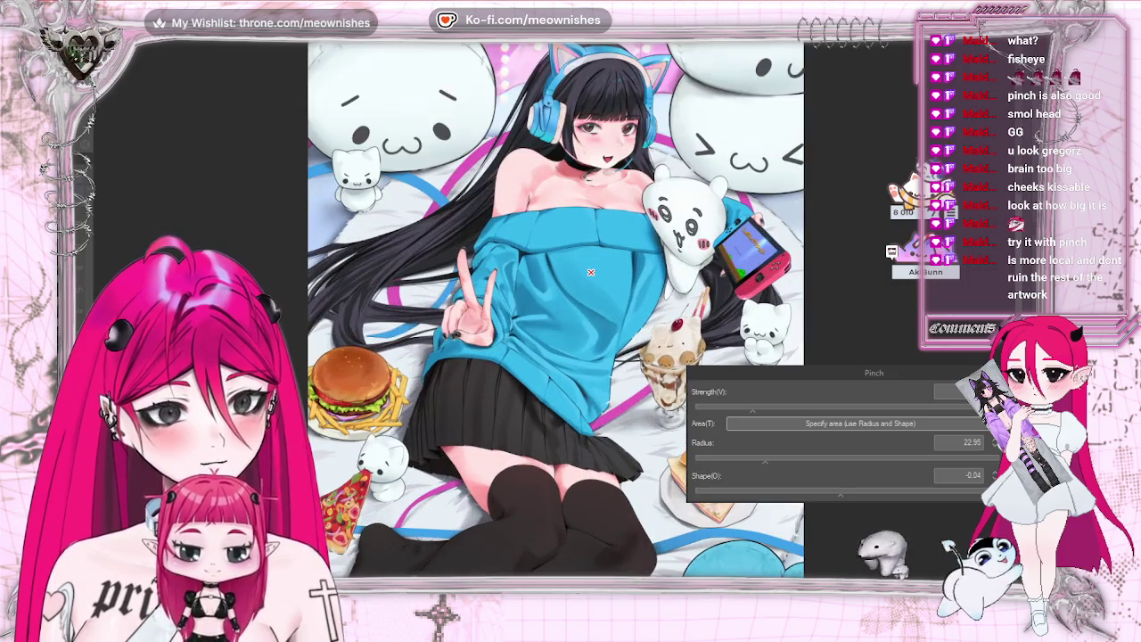
scroll(590, 272, up, 1)
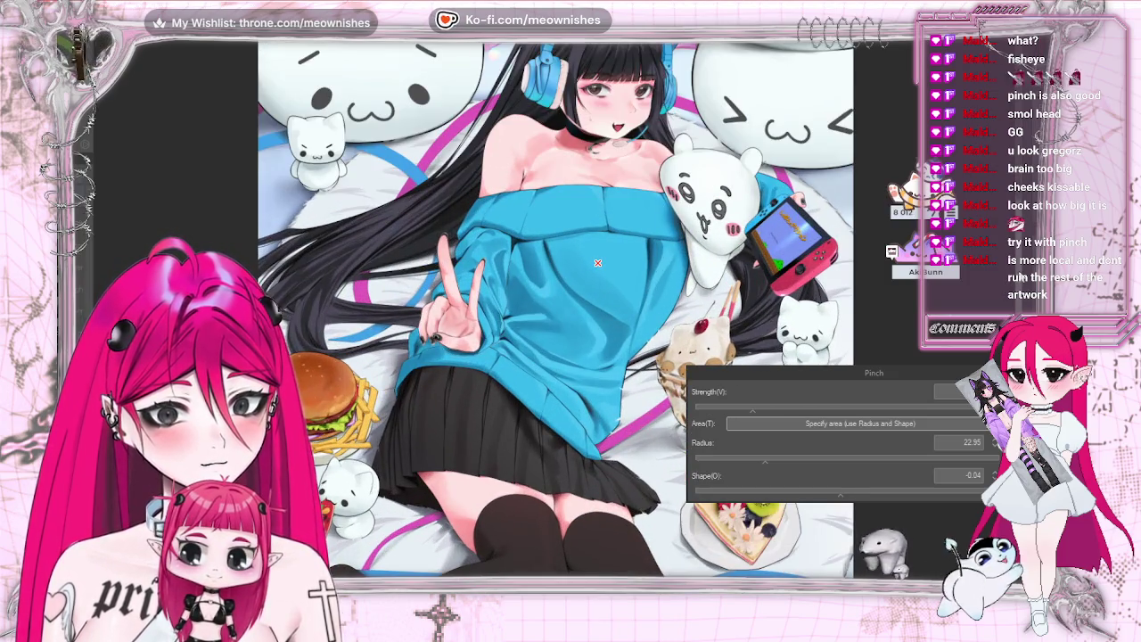
drag(613, 253, 612, 340)
drag(625, 181, 592, 323)
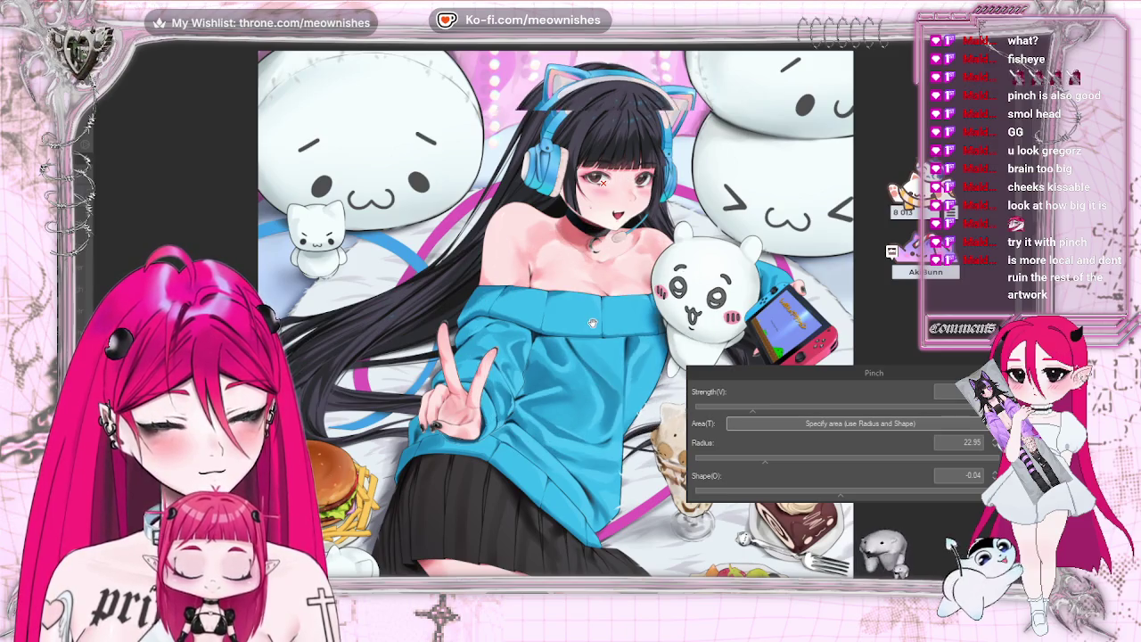
key(ctrl+z)
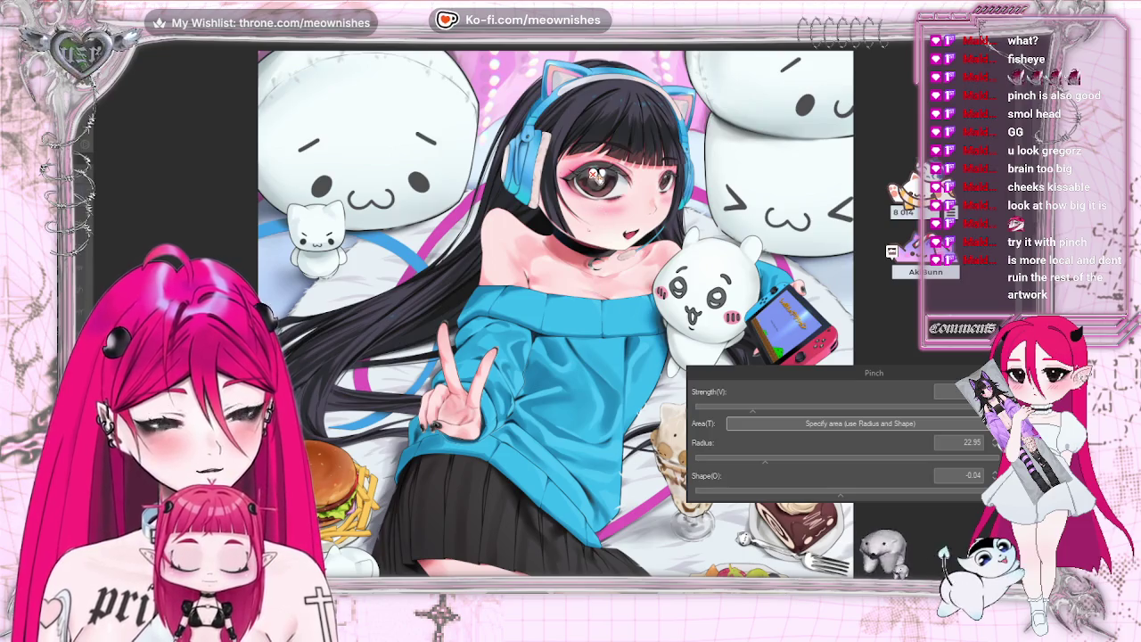
key(ctrl+z)
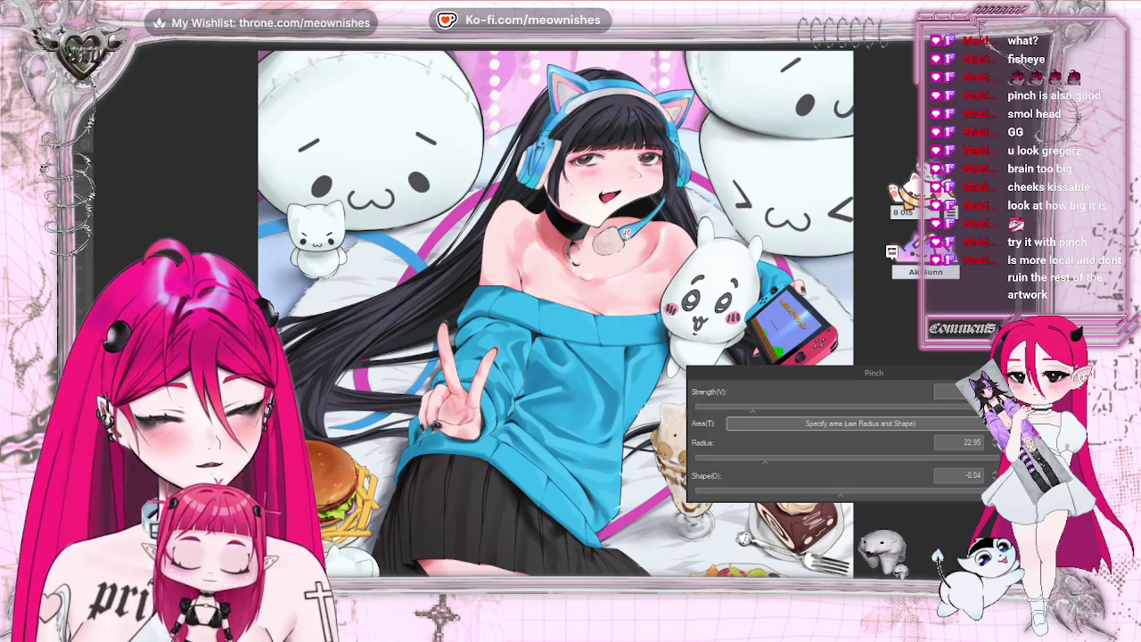
key(ctrl+z)
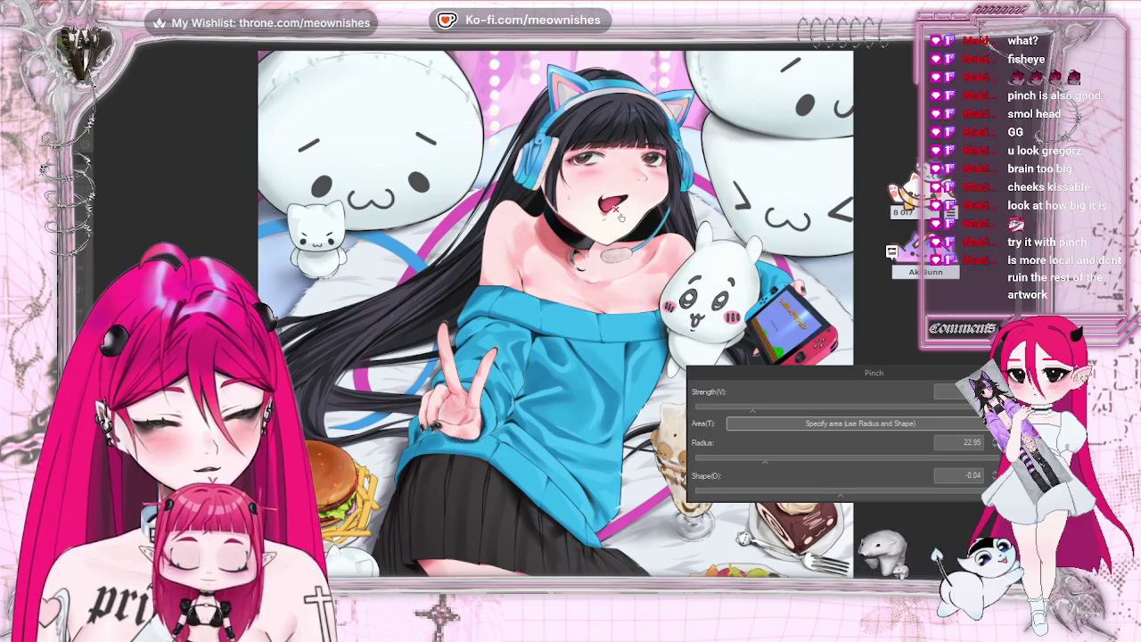
key(ctrl+z)
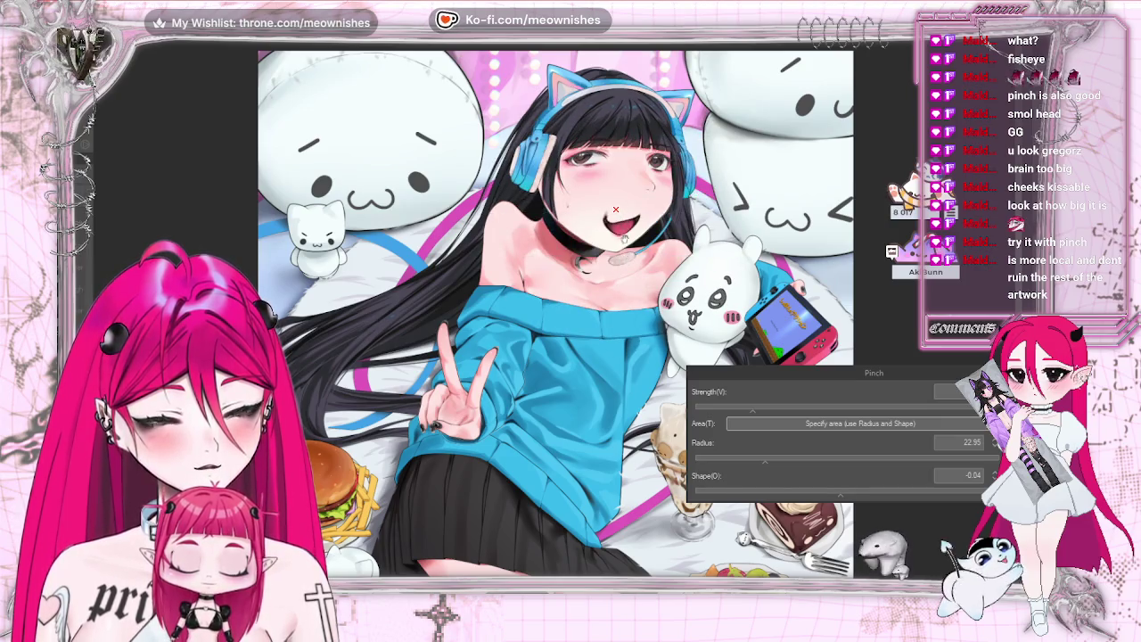
key(ctrl+z)
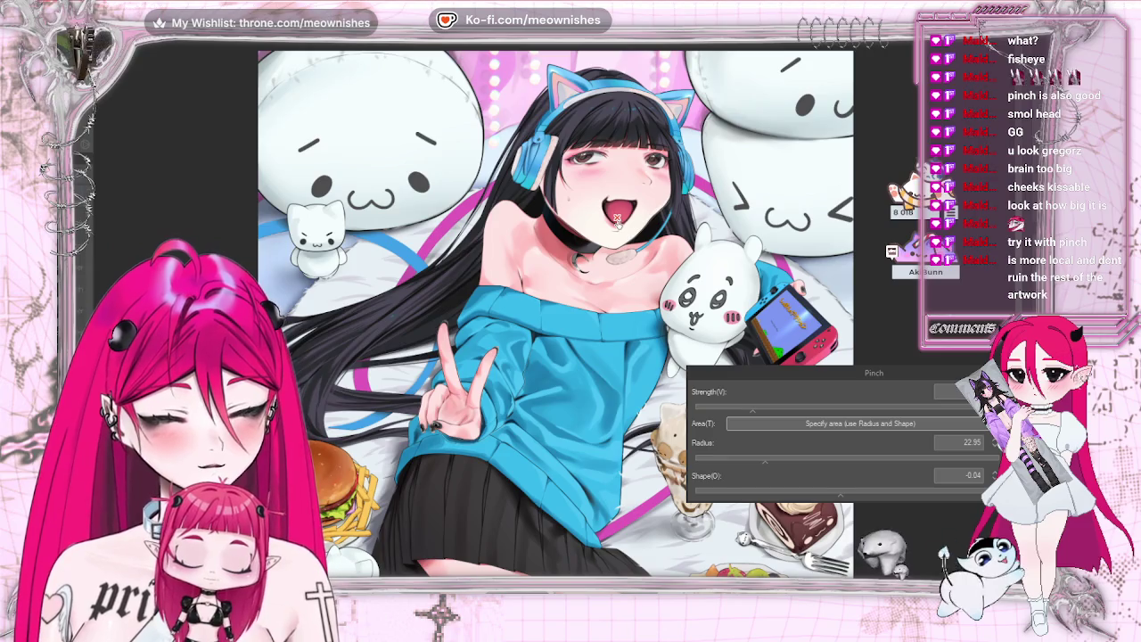
Step: Centre the Pinch on the white bear plush and tune the radius to 16.60
click(711, 297)
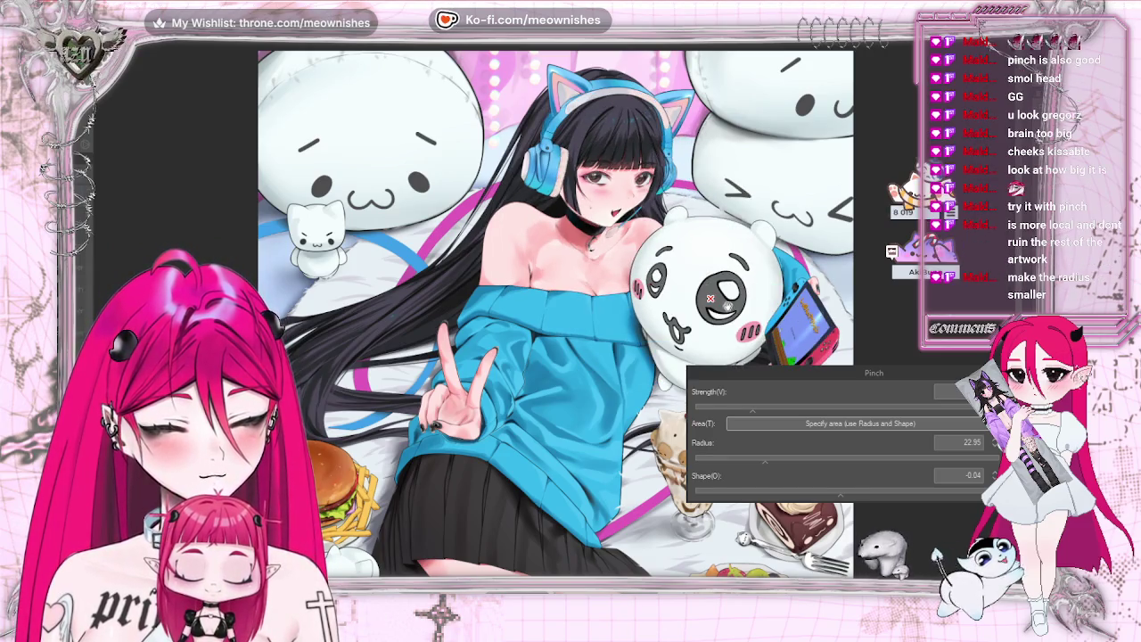
drag(764, 363, 757, 402)
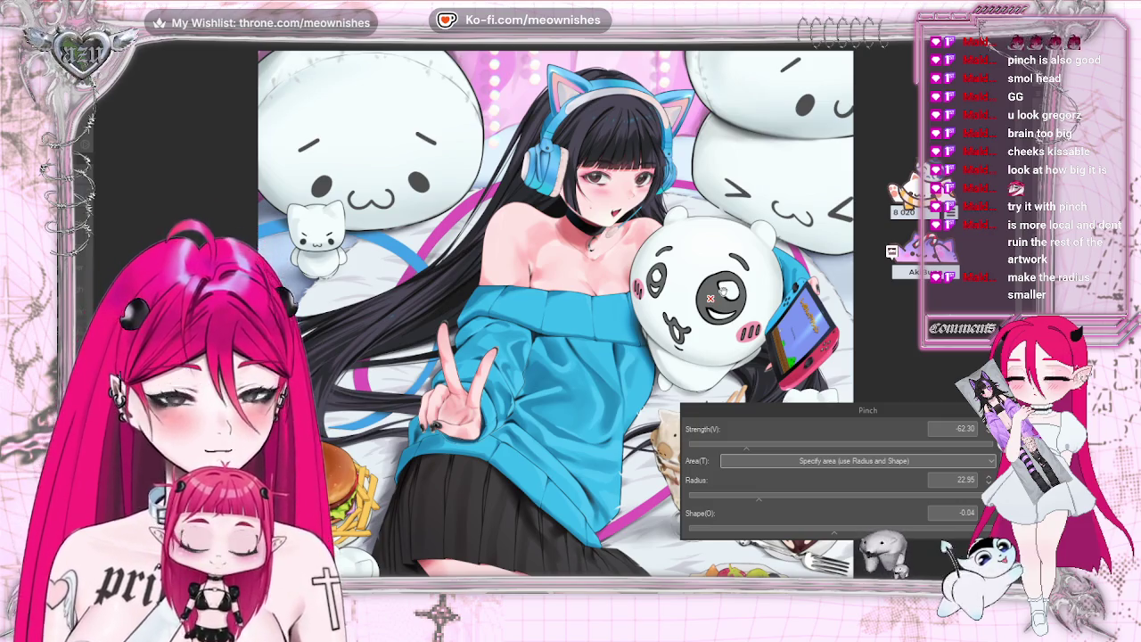
drag(712, 493, 721, 497)
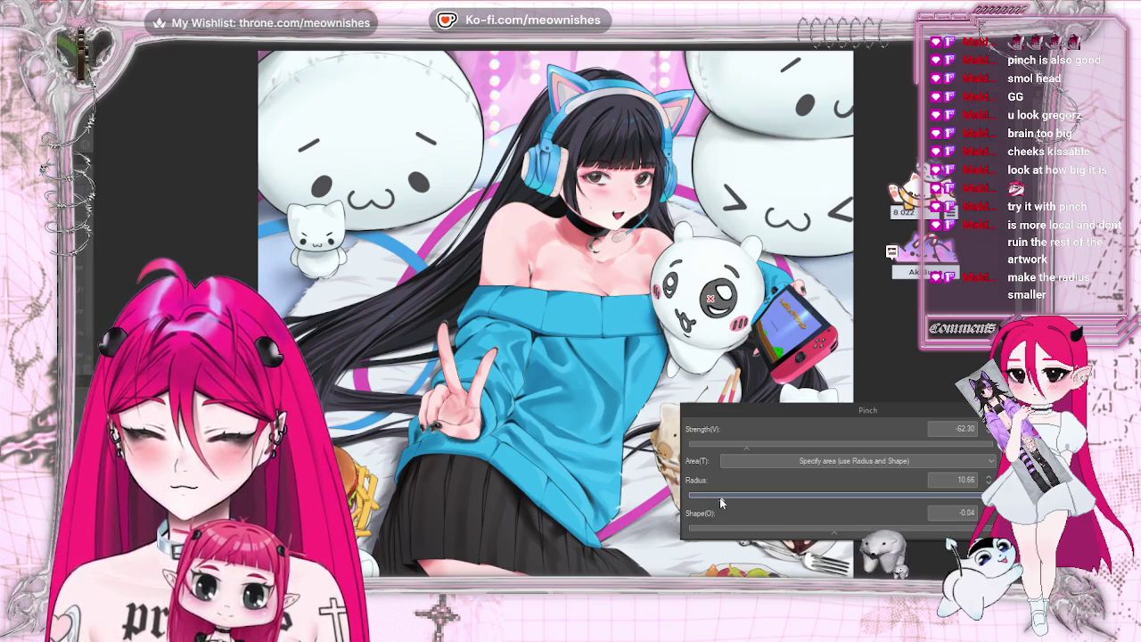
drag(721, 499, 857, 496)
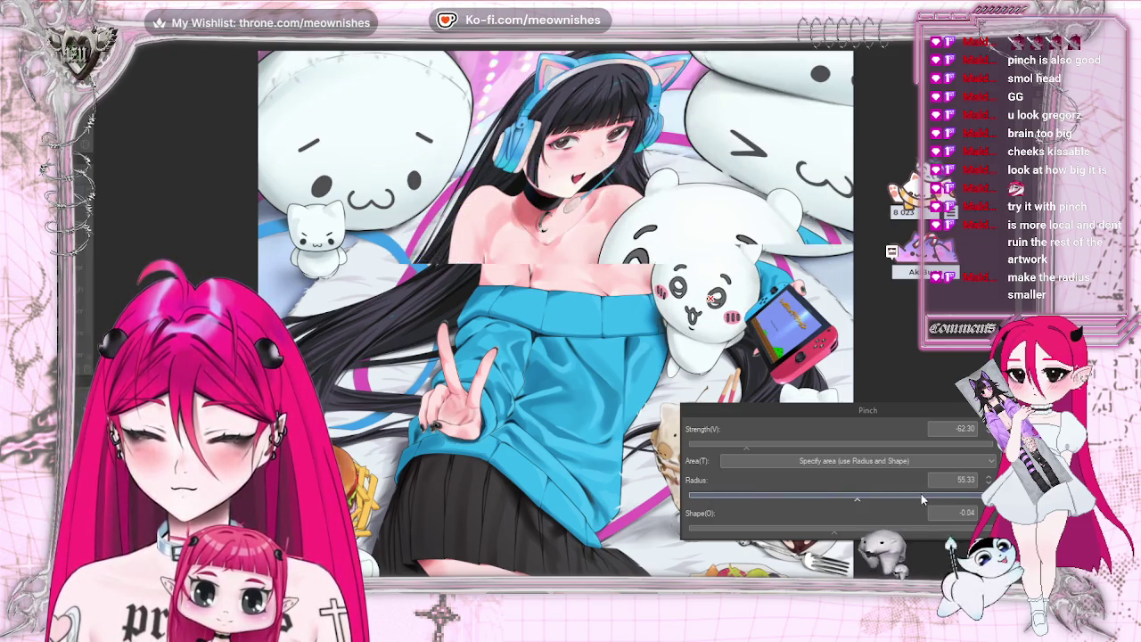
drag(834, 410, 831, 441)
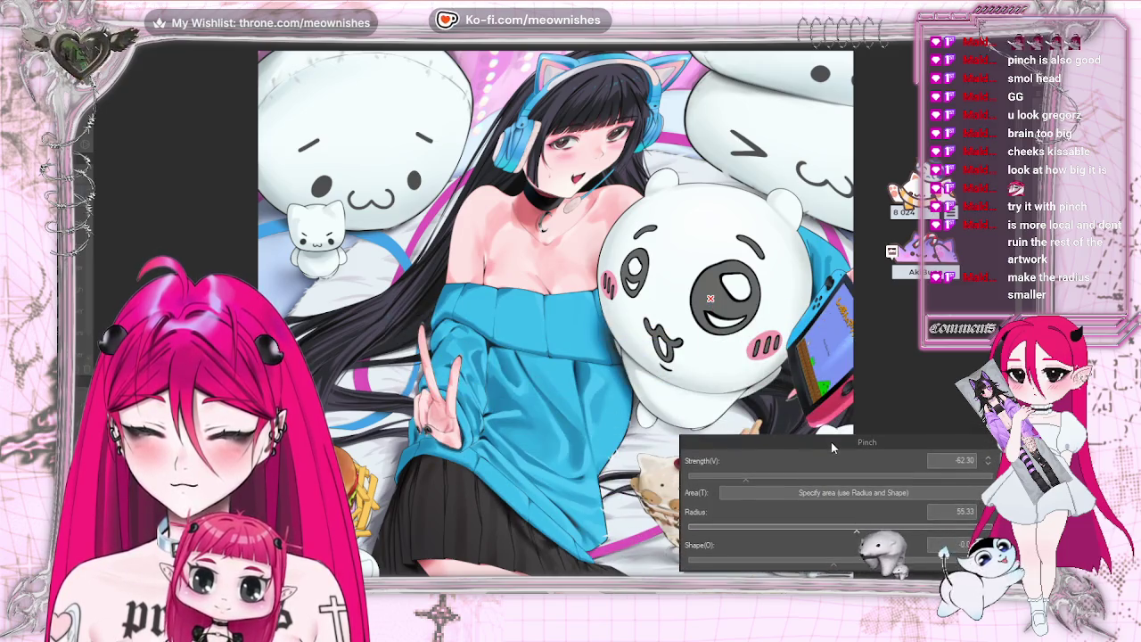
click(763, 527)
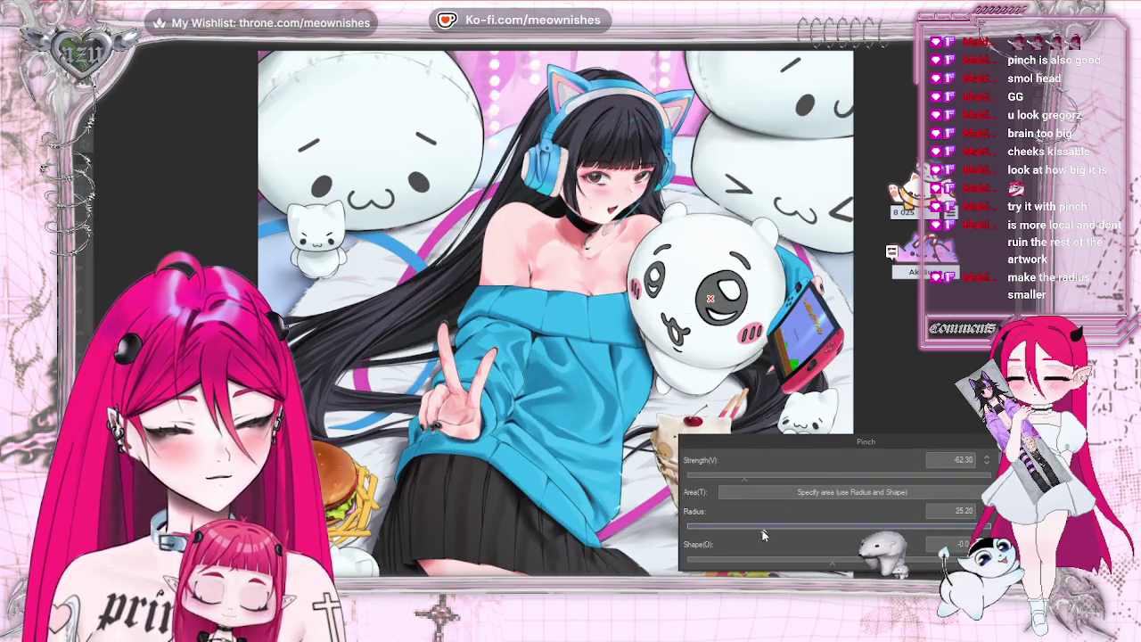
drag(762, 529, 744, 527)
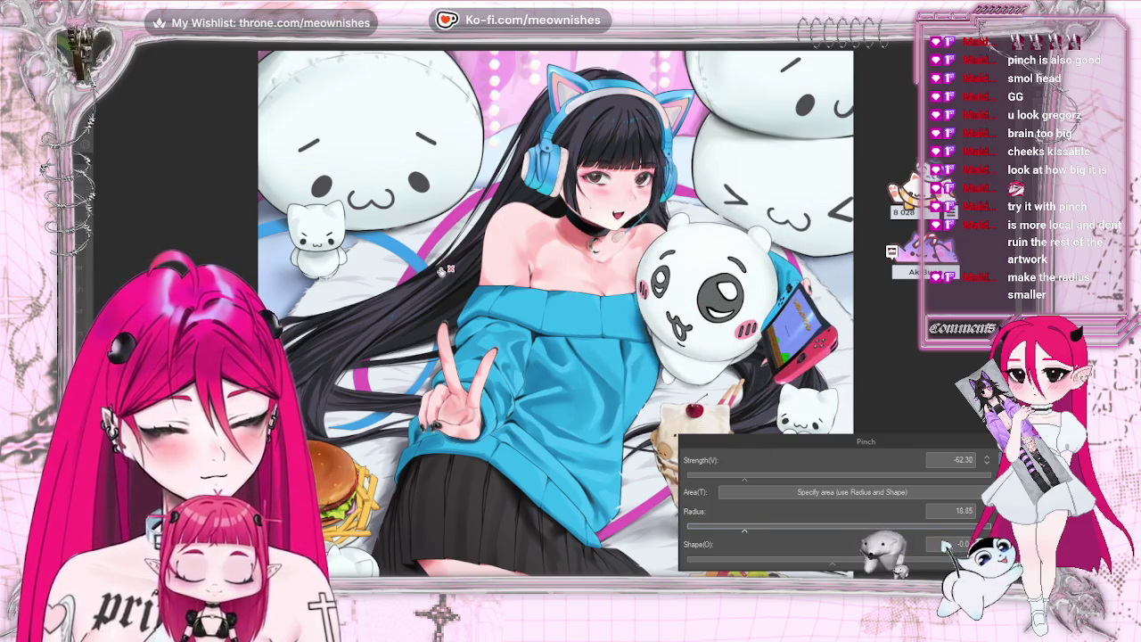
Step: Try the Pinch on the small white cat and lower-right cat, then cancel the filter
click(311, 237)
click(320, 245)
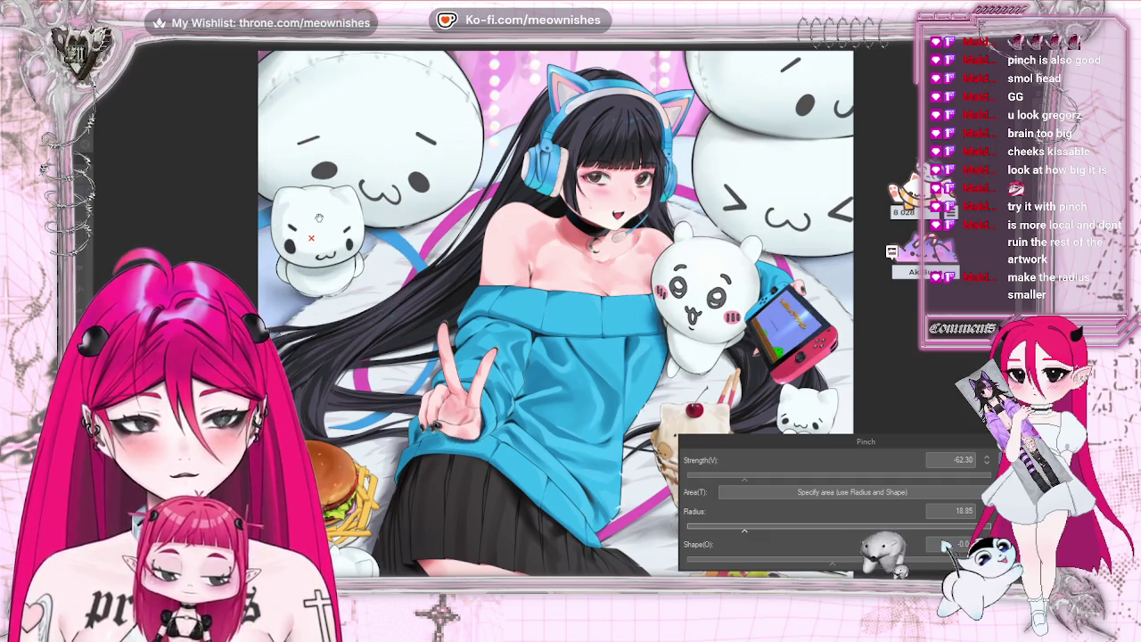
click(783, 392)
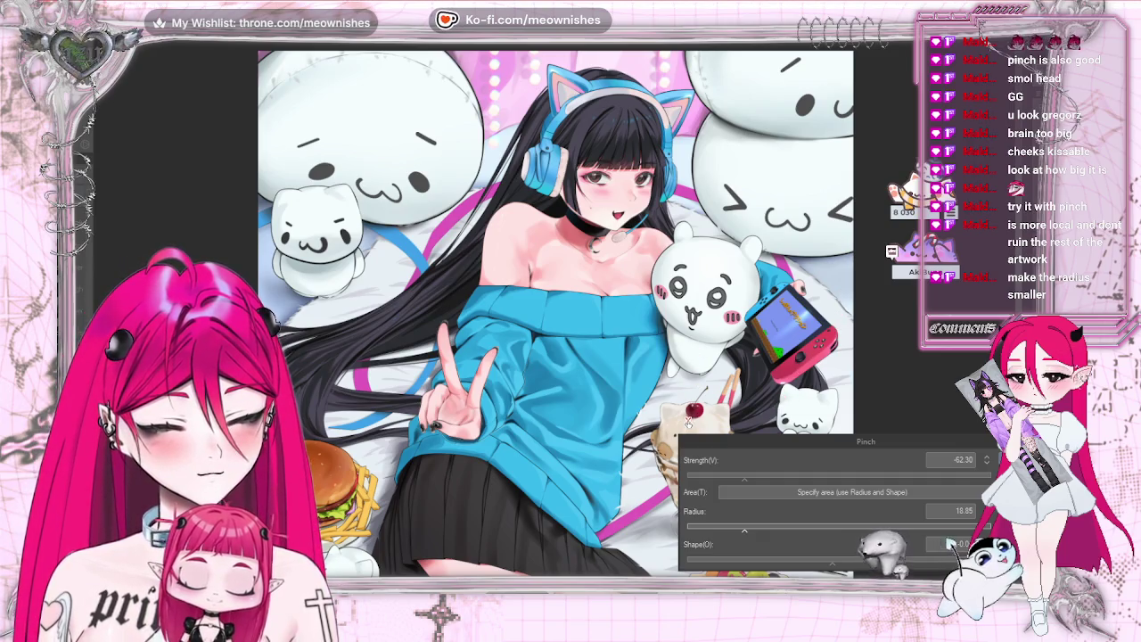
drag(864, 440, 972, 436)
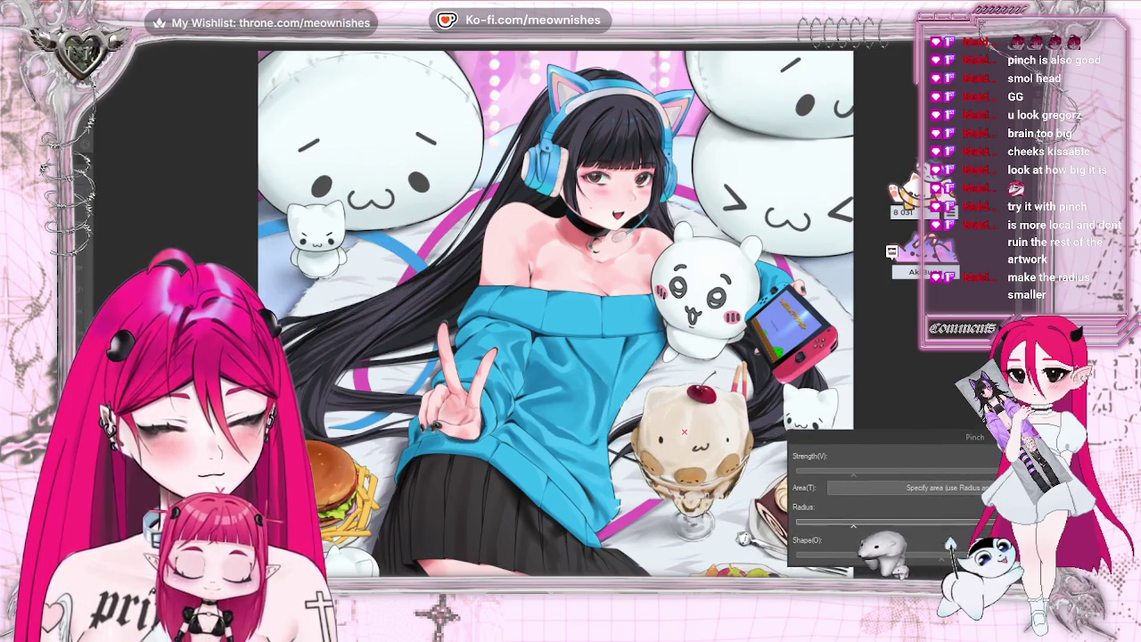
scroll(555, 309, down, 5)
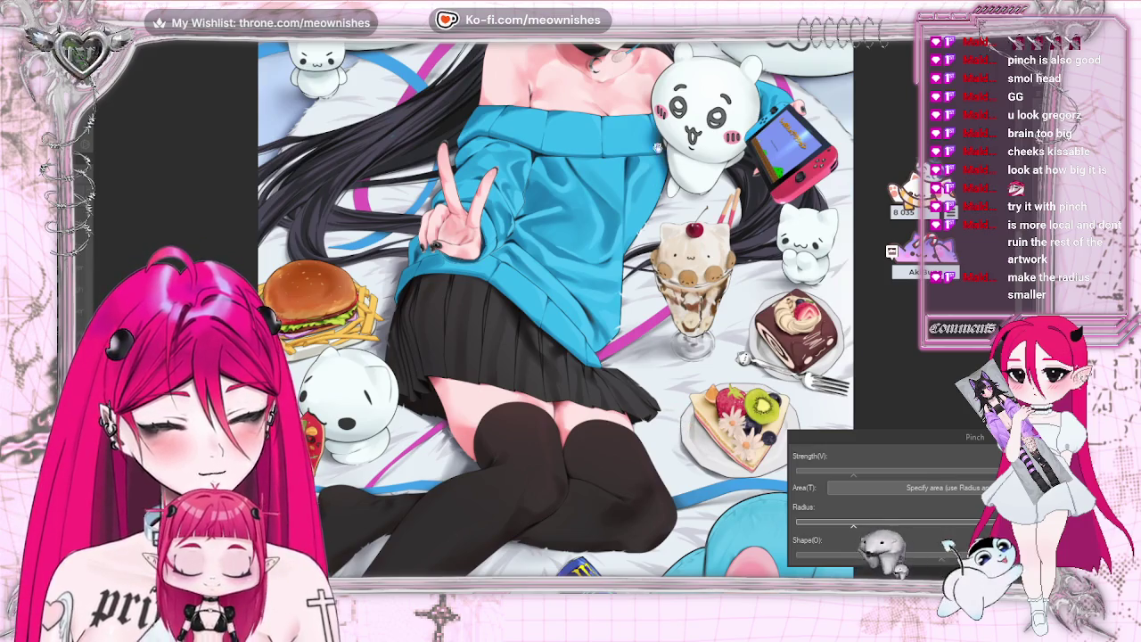
drag(593, 65, 588, 319)
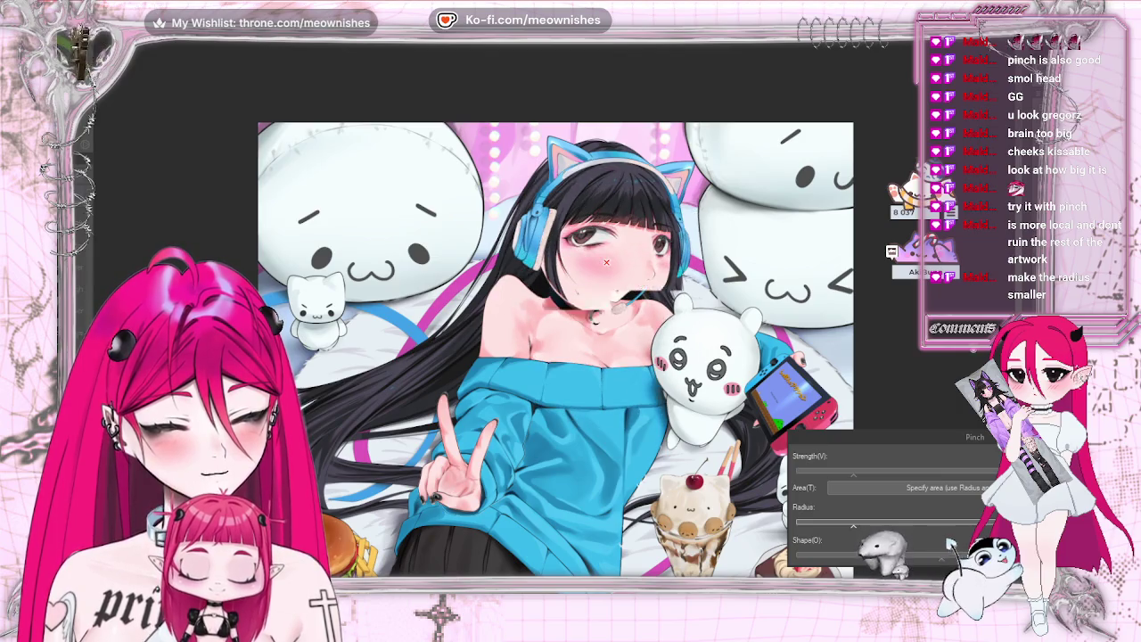
key(Escape)
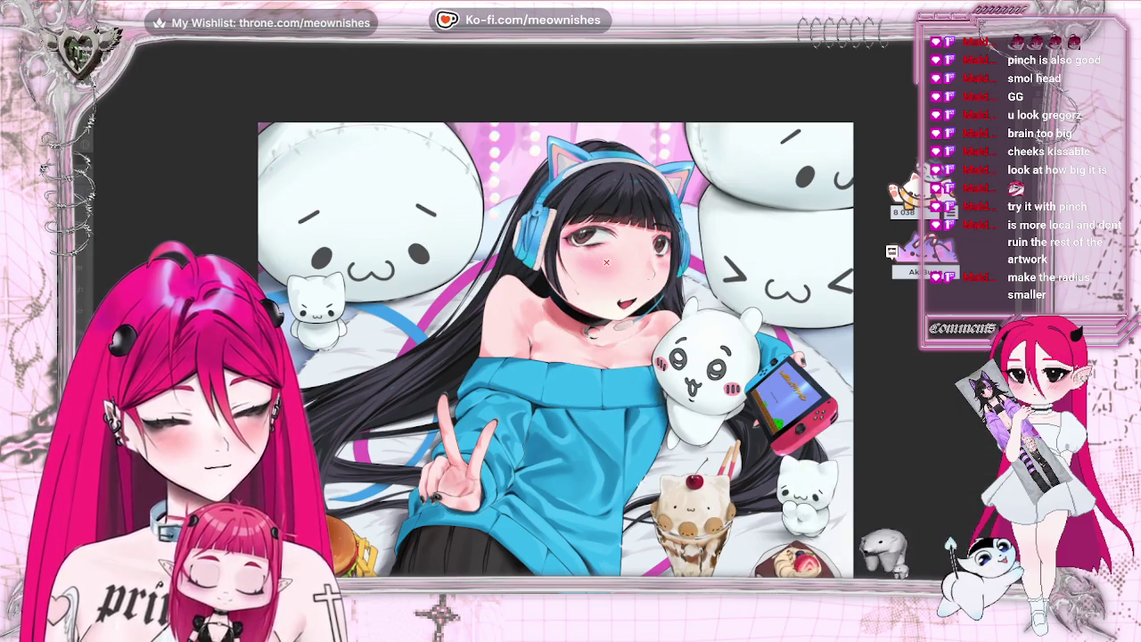
click(171, 25)
mouse_move(196, 69)
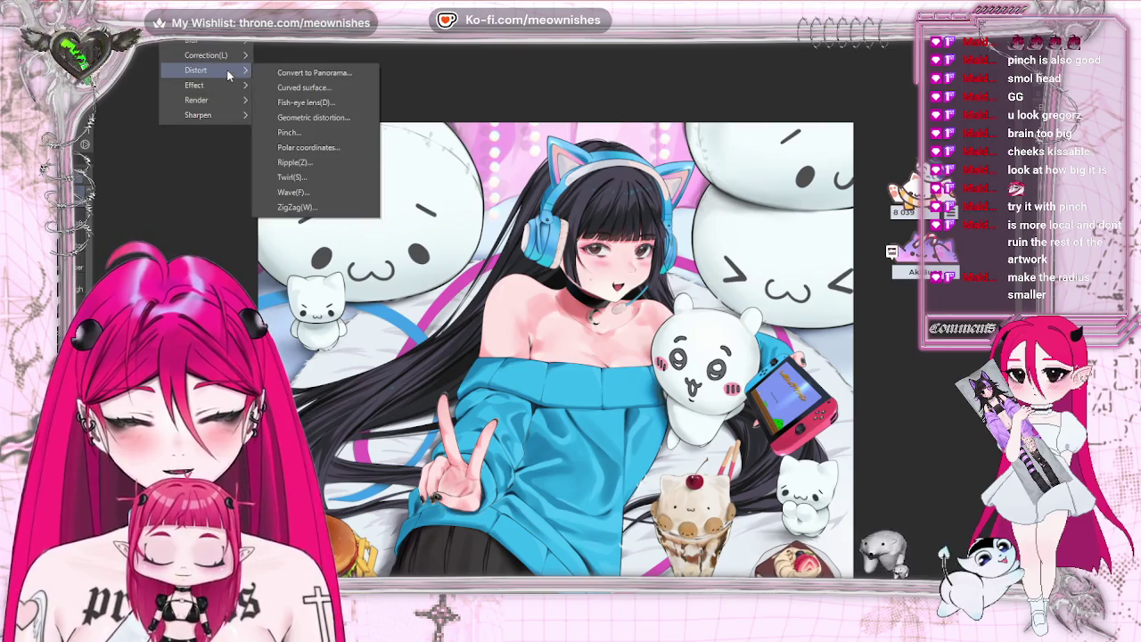
click(330, 104)
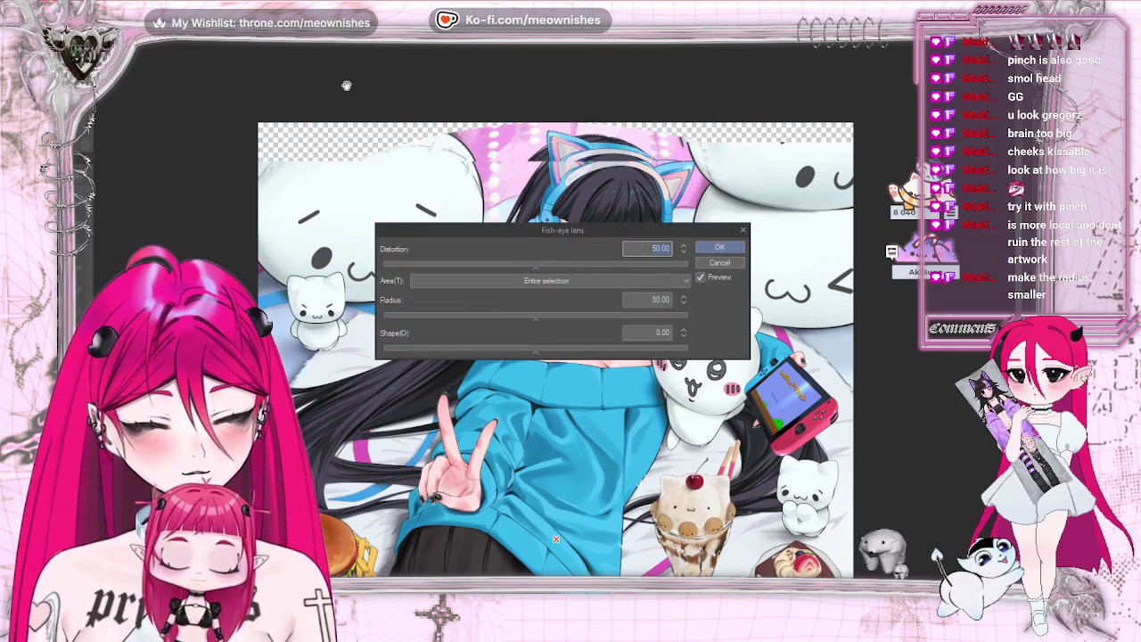
mouse_move(665, 229)
mouse_down()
mouse_move(732, 229)
mouse_move(756, 217)
mouse_move(625, 216)
mouse_up()
click(723, 266)
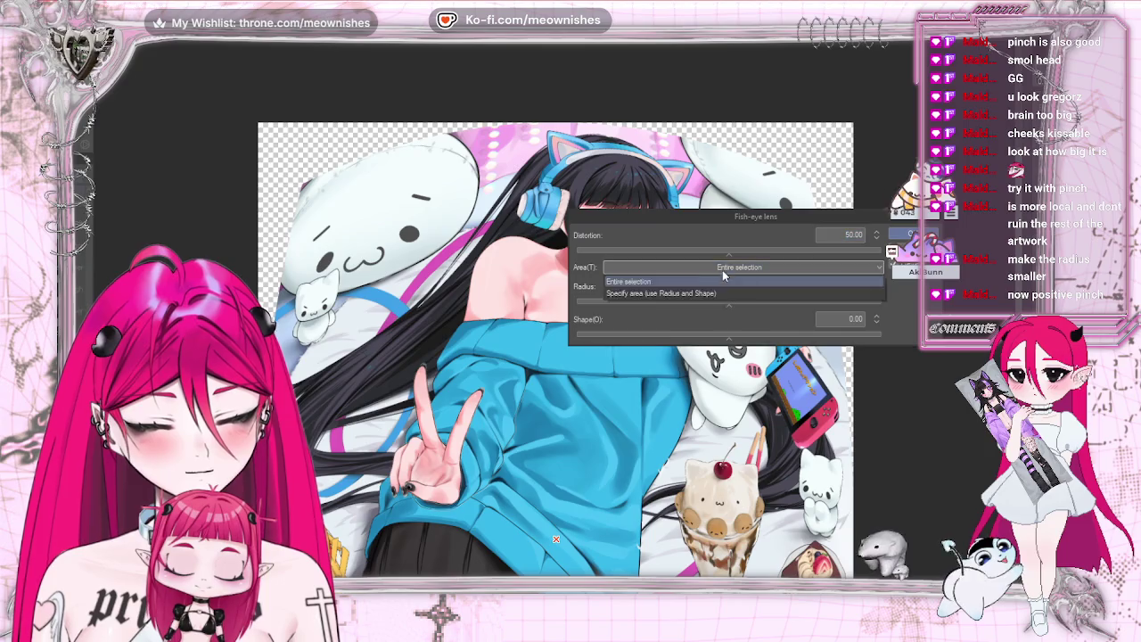
click(724, 293)
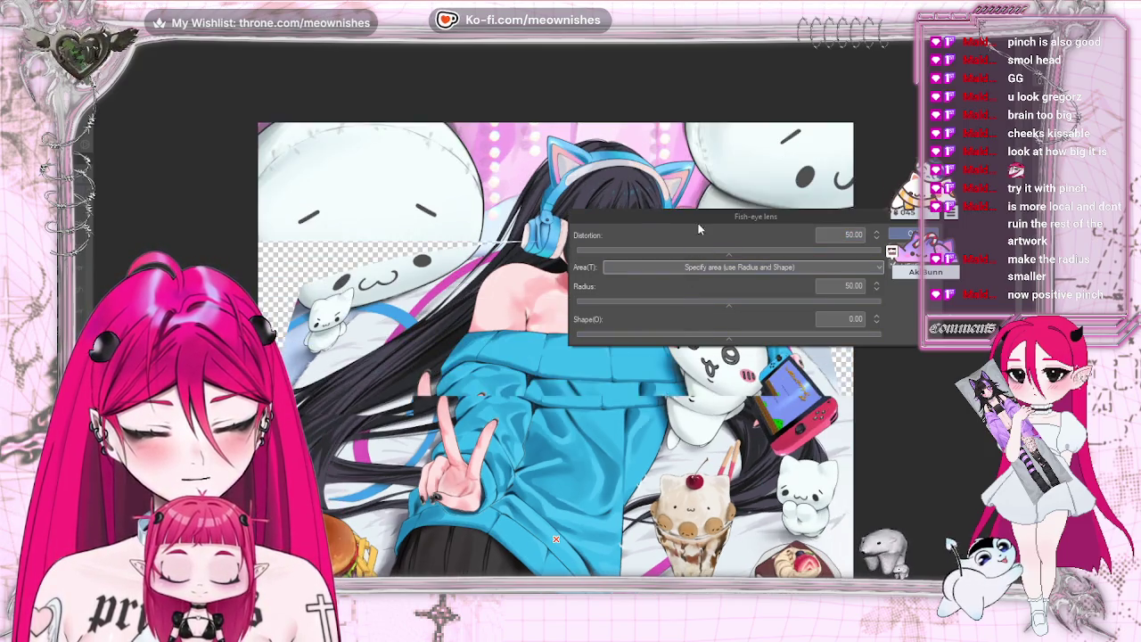
mouse_move(751, 222)
mouse_down()
mouse_move(747, 254)
mouse_move(936, 226)
mouse_up()
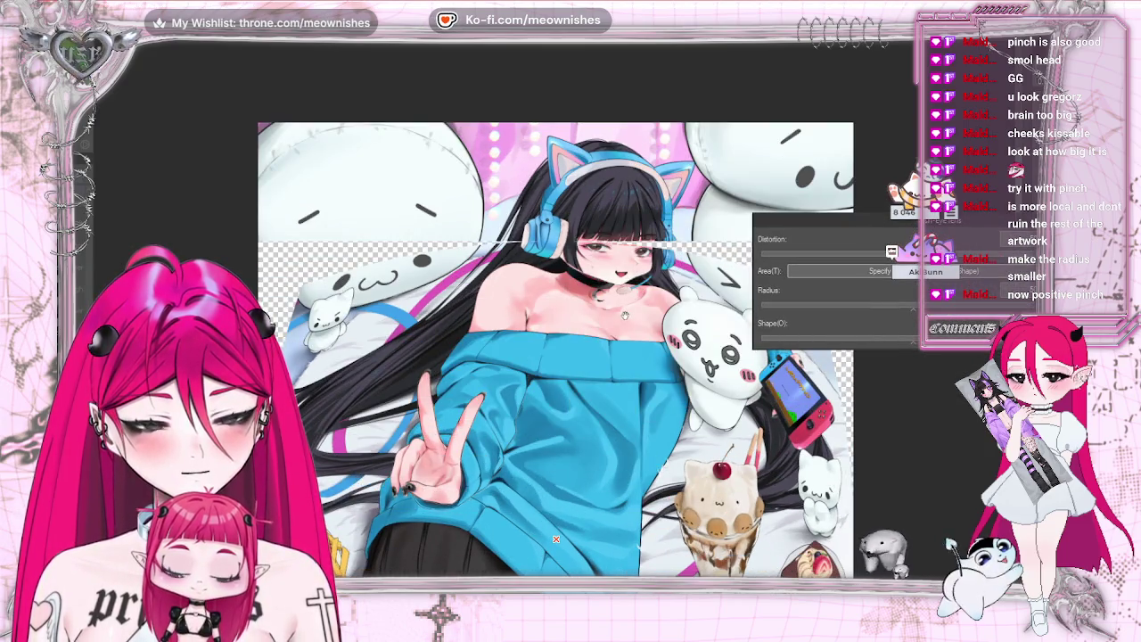
drag(555, 539, 555, 348)
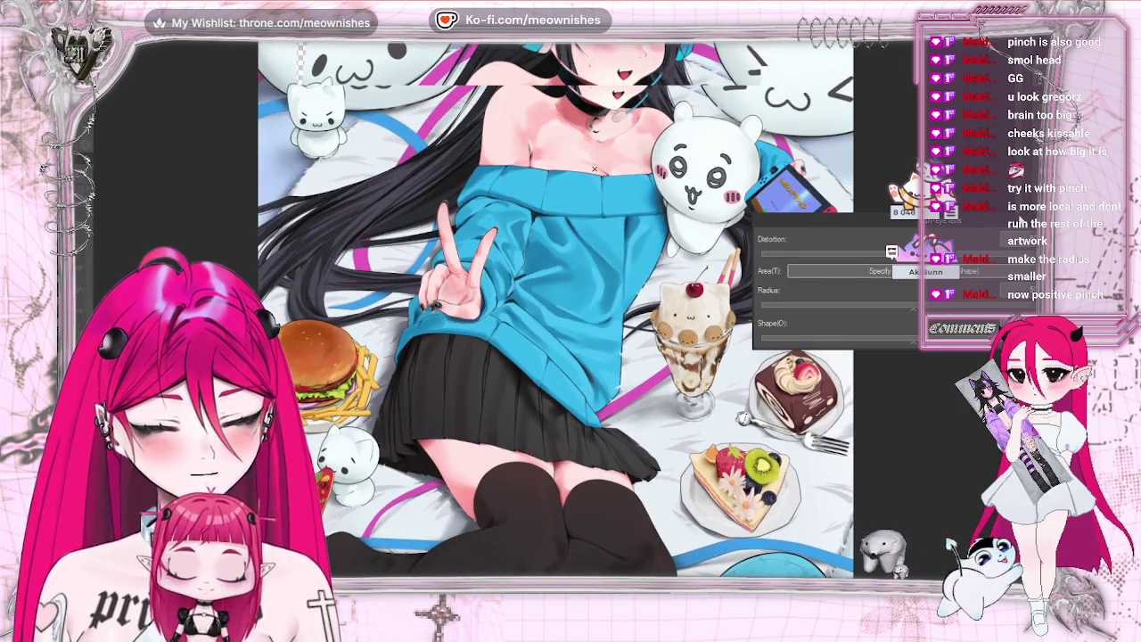
drag(936, 221, 844, 399)
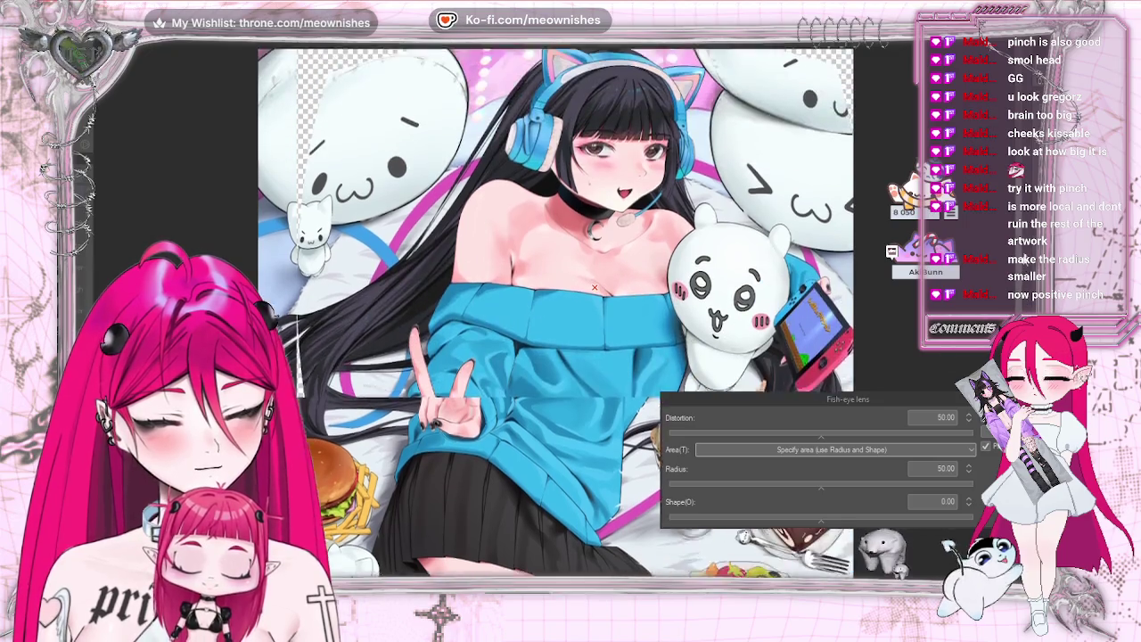
drag(593, 169, 595, 335)
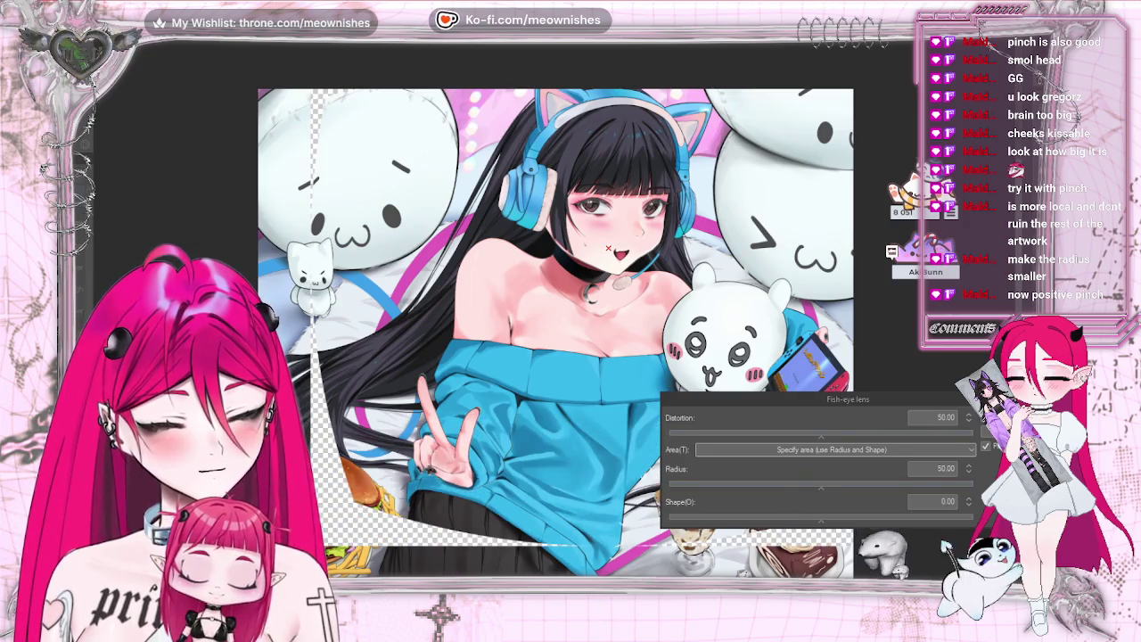
key(Escape)
click(179, 13)
mouse_move(198, 69)
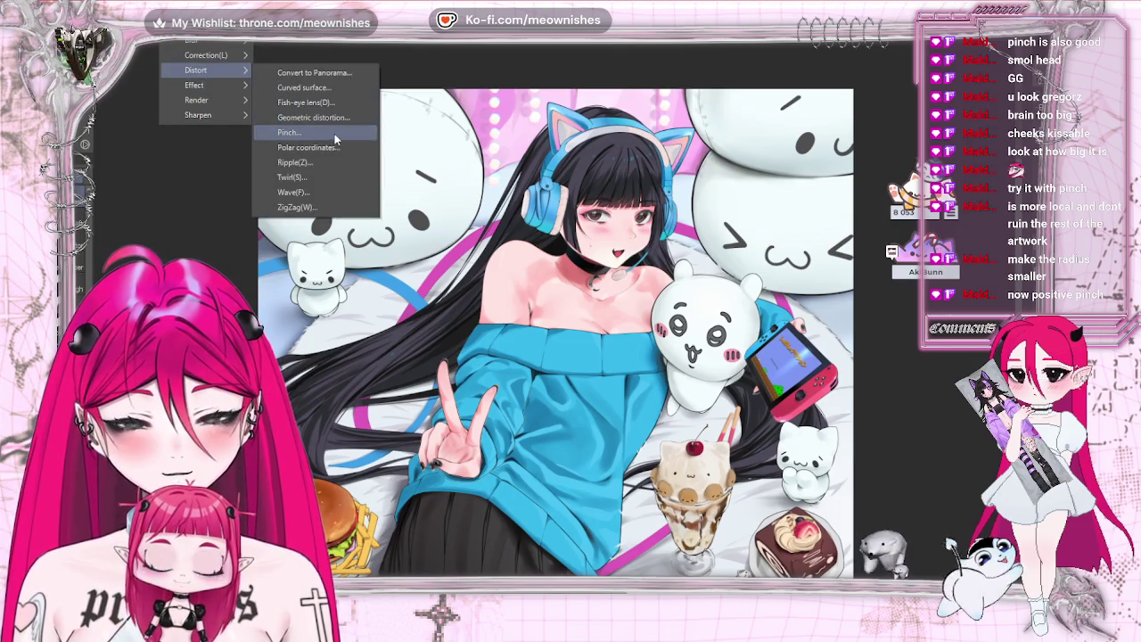
Step: Reopen Pinch with Area set to Specify area, centre near the girl's hand, and shrink the radius
click(290, 132)
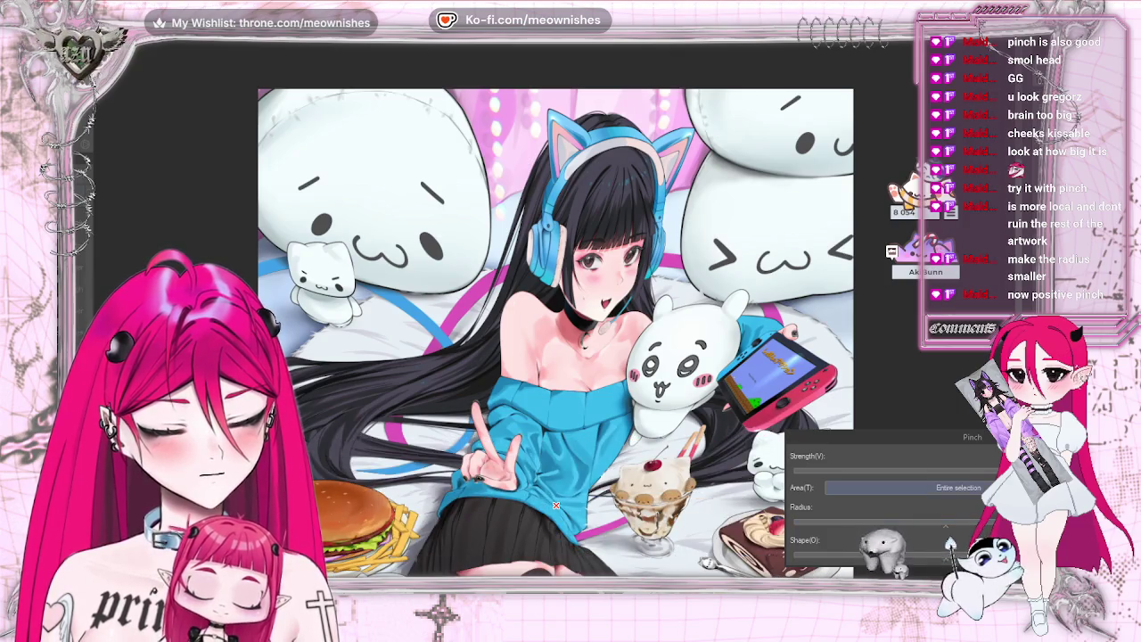
click(936, 488)
click(927, 515)
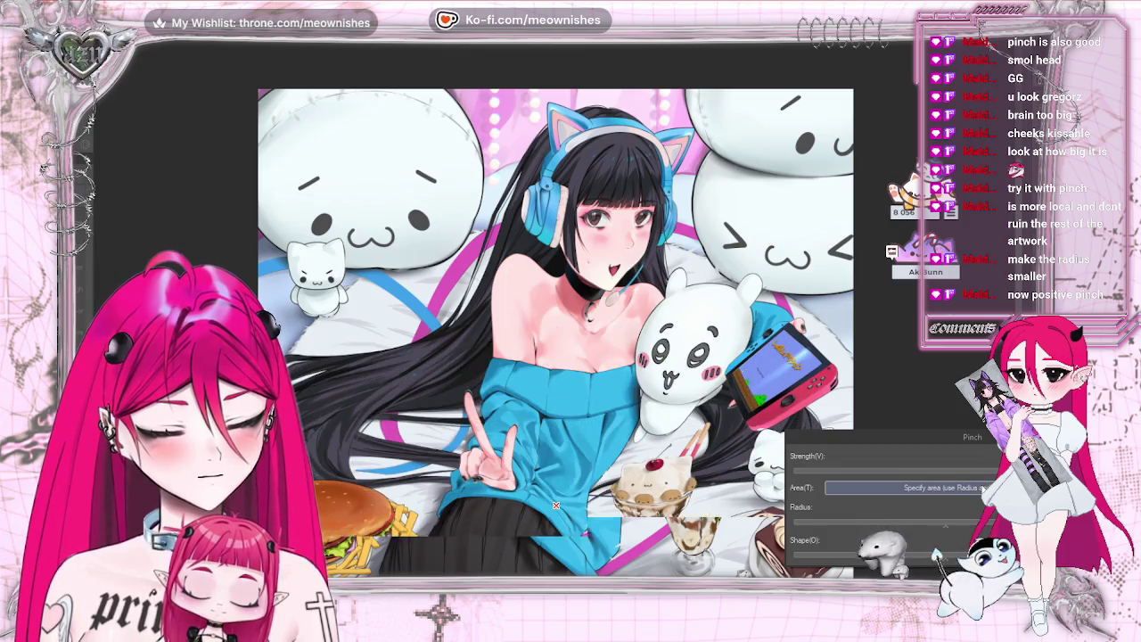
click(555, 505)
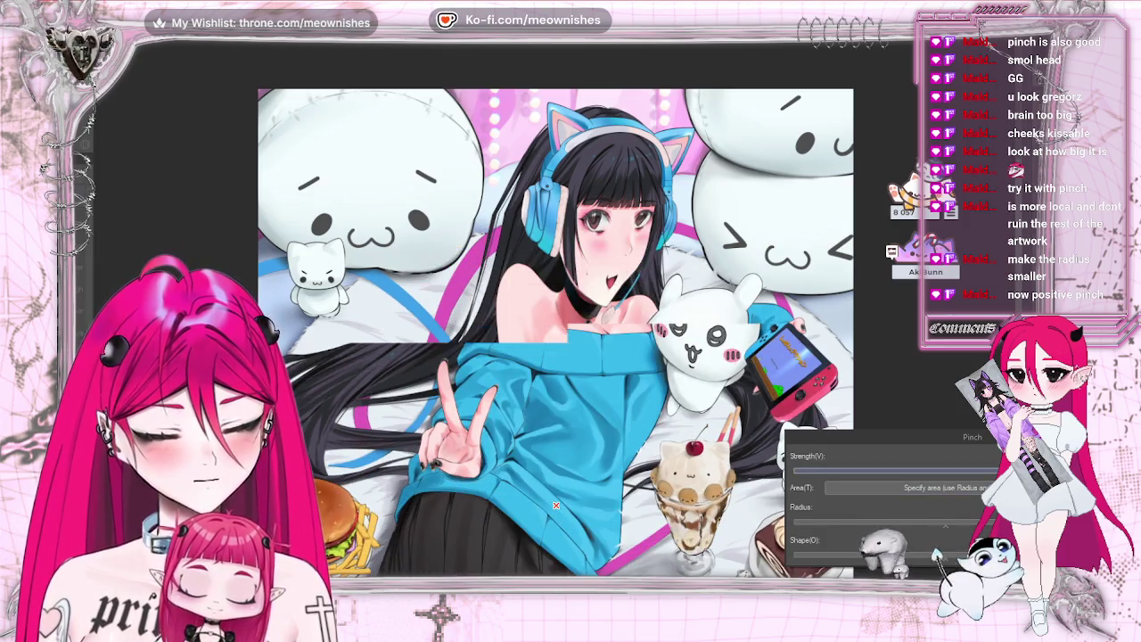
click(905, 487)
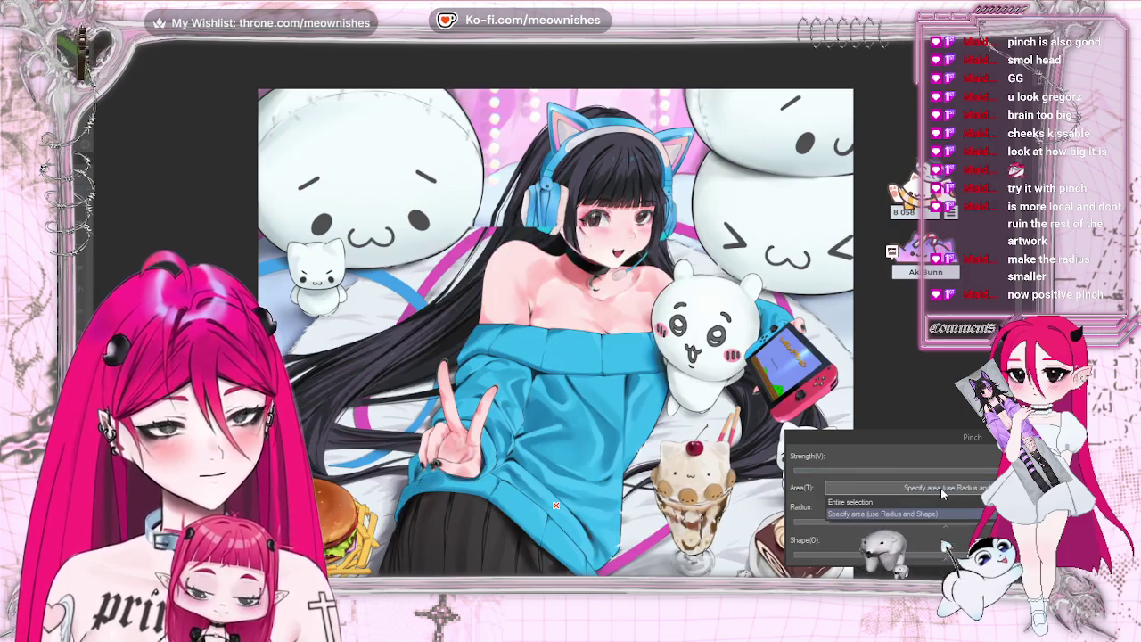
click(905, 515)
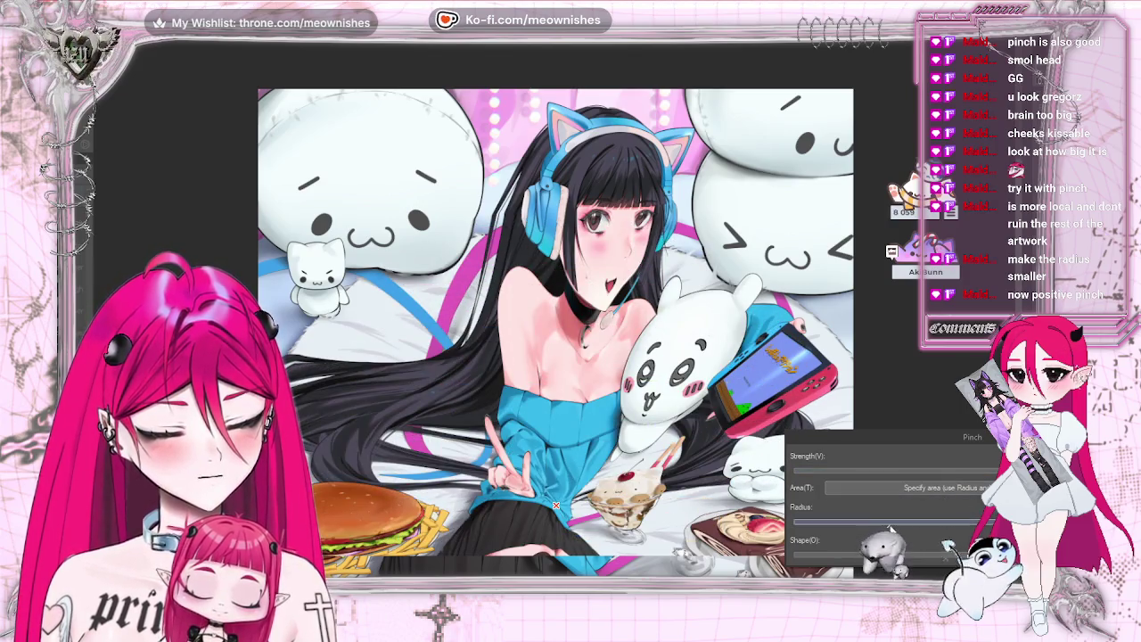
drag(889, 528, 809, 528)
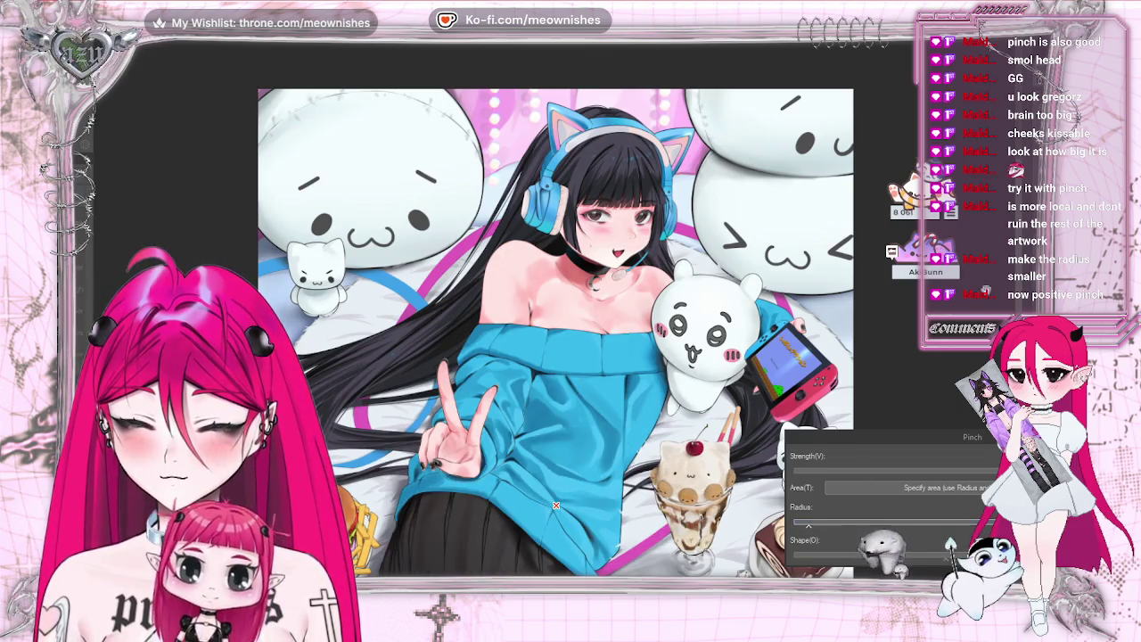
scroll(1021, 303, down, 5)
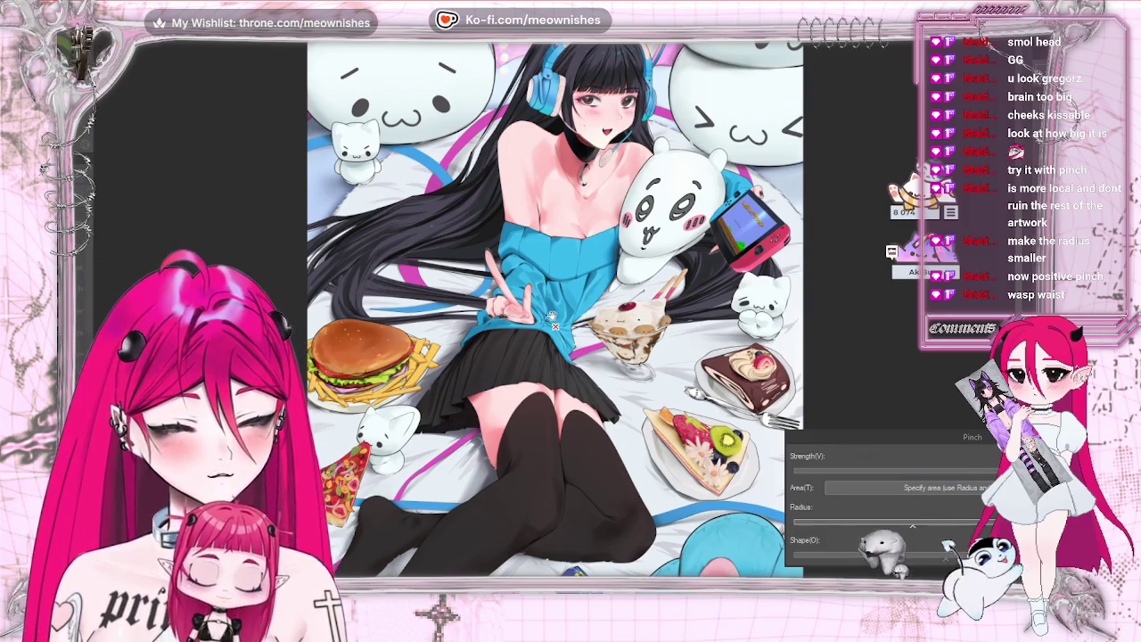
Step: Try Pinch centres at the shoulder and upper body, undo, then re-centre on the torso
click(688, 212)
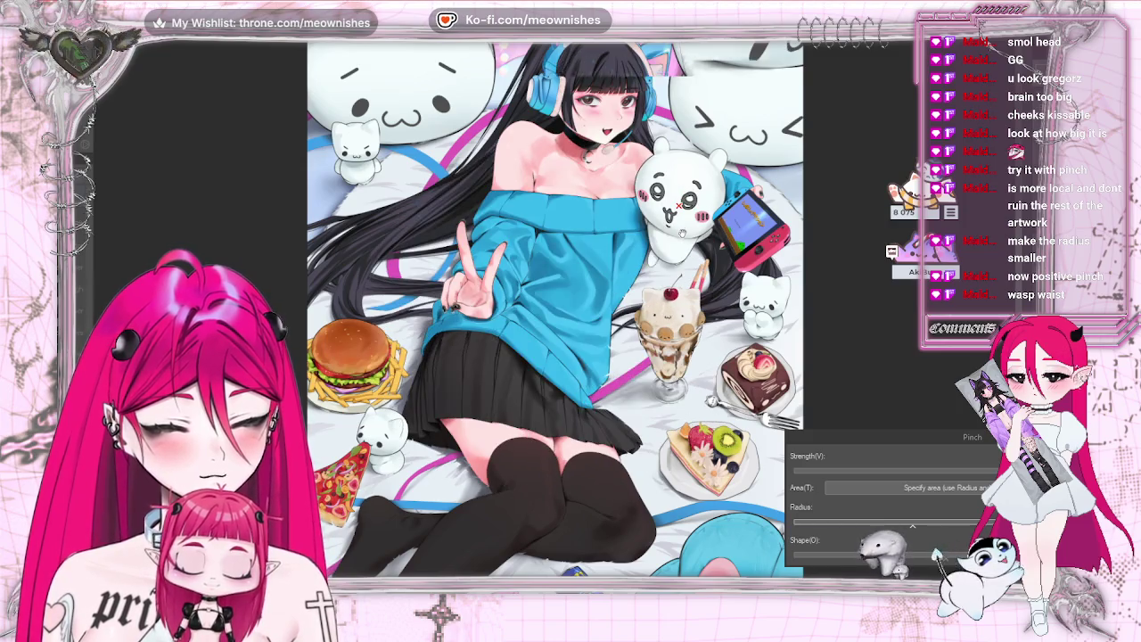
click(675, 219)
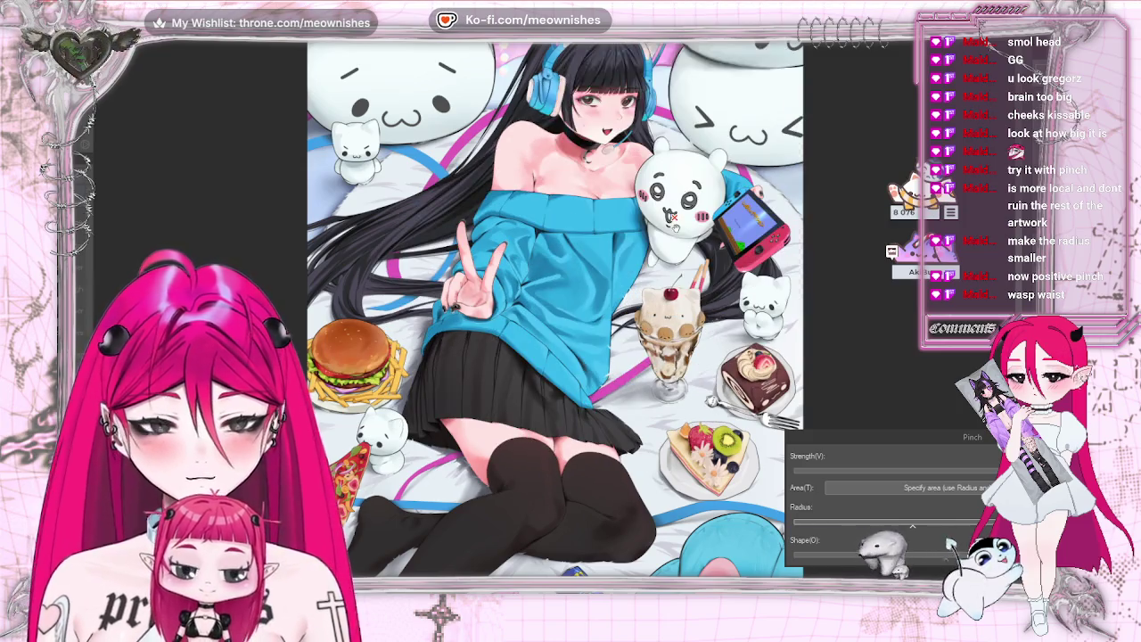
key(ctrl+z)
click(617, 133)
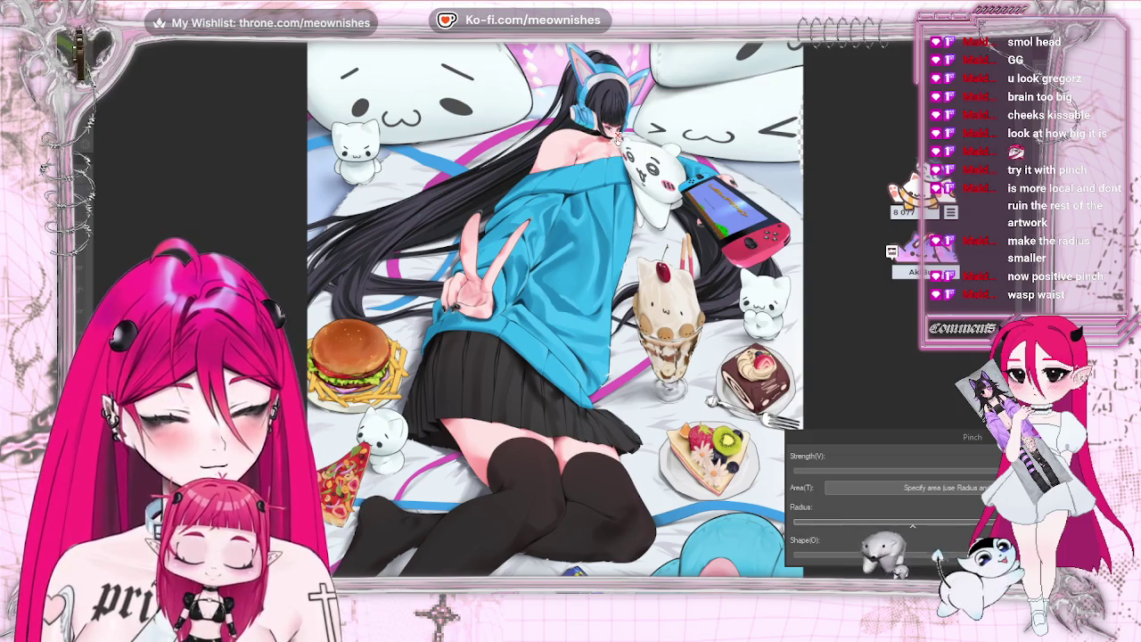
click(588, 196)
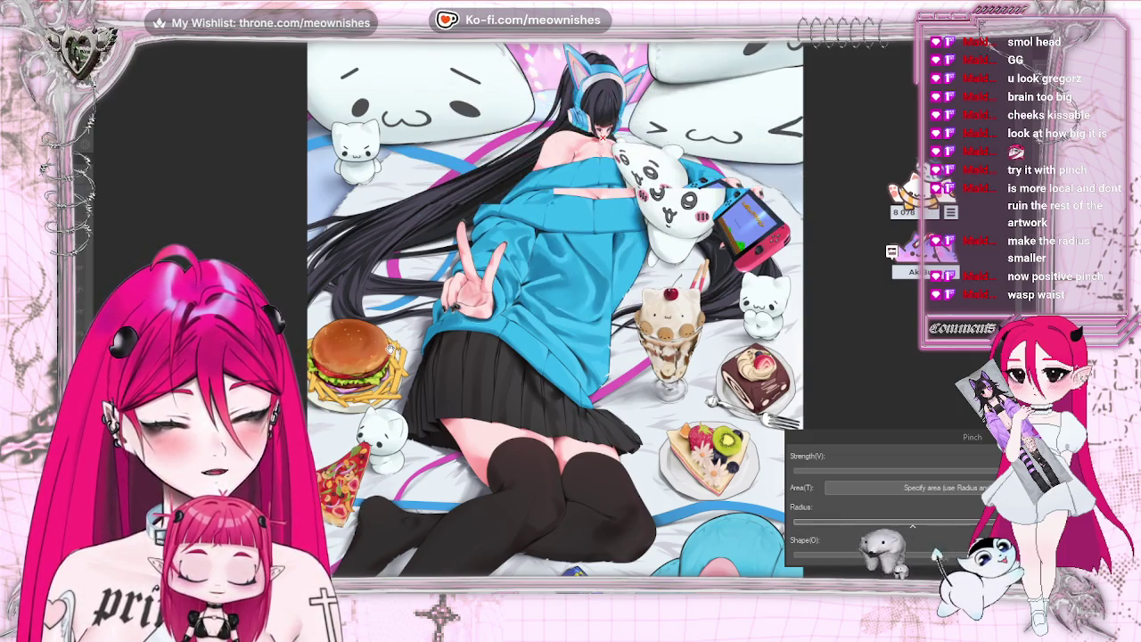
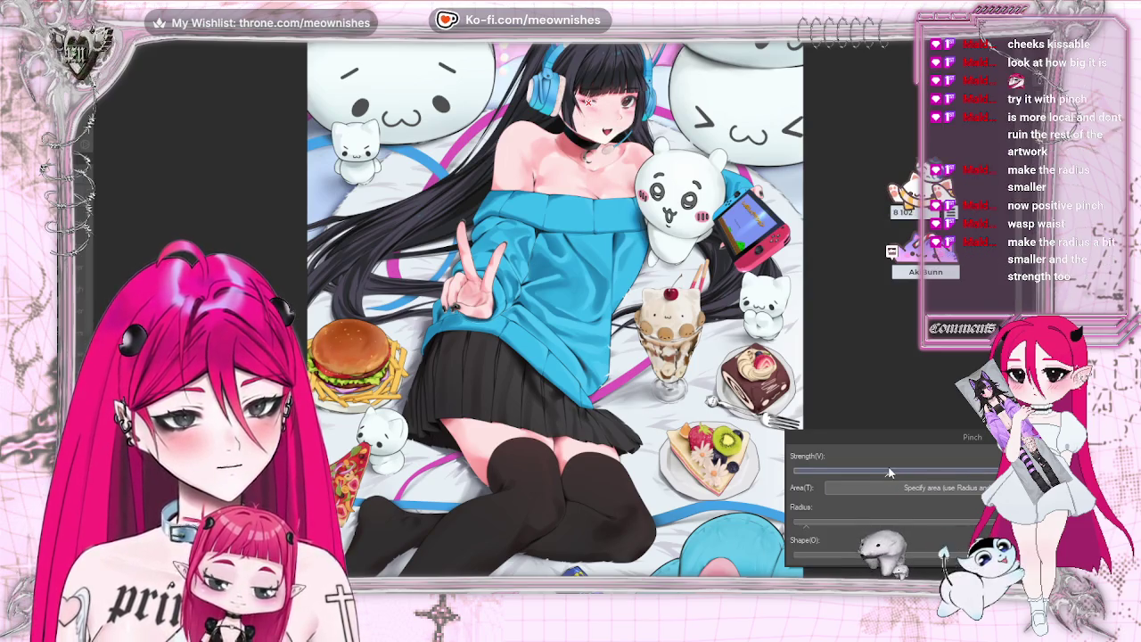
Step: Lower the Pinch tool's Strength slightly so the warp near the eye is gentler
drag(895, 473, 889, 472)
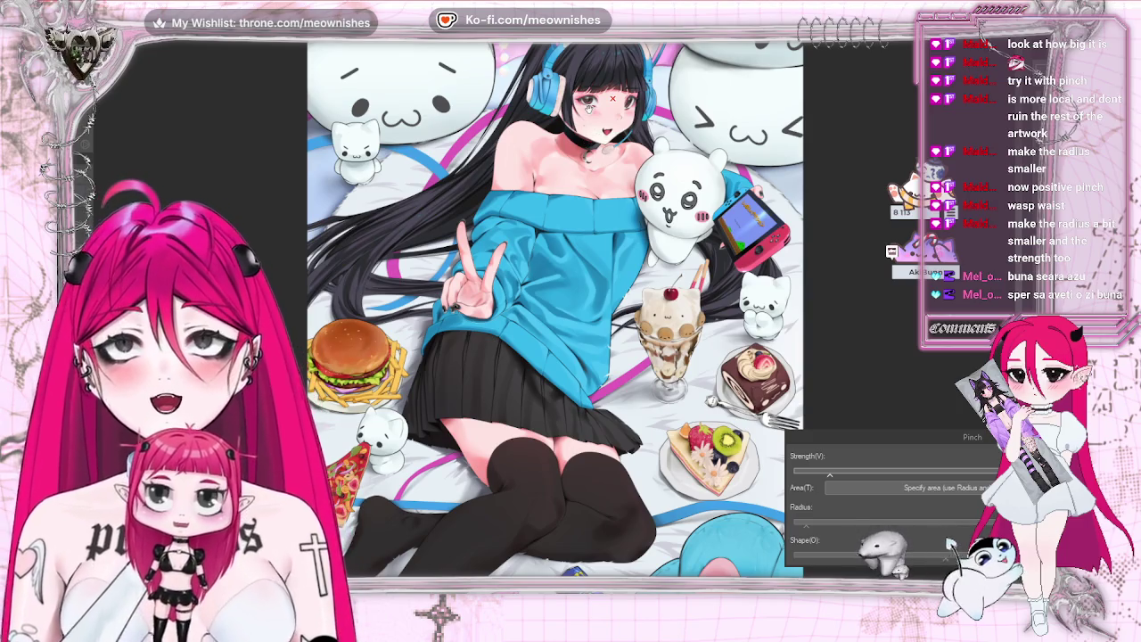
scroll(615, 133, up, 1)
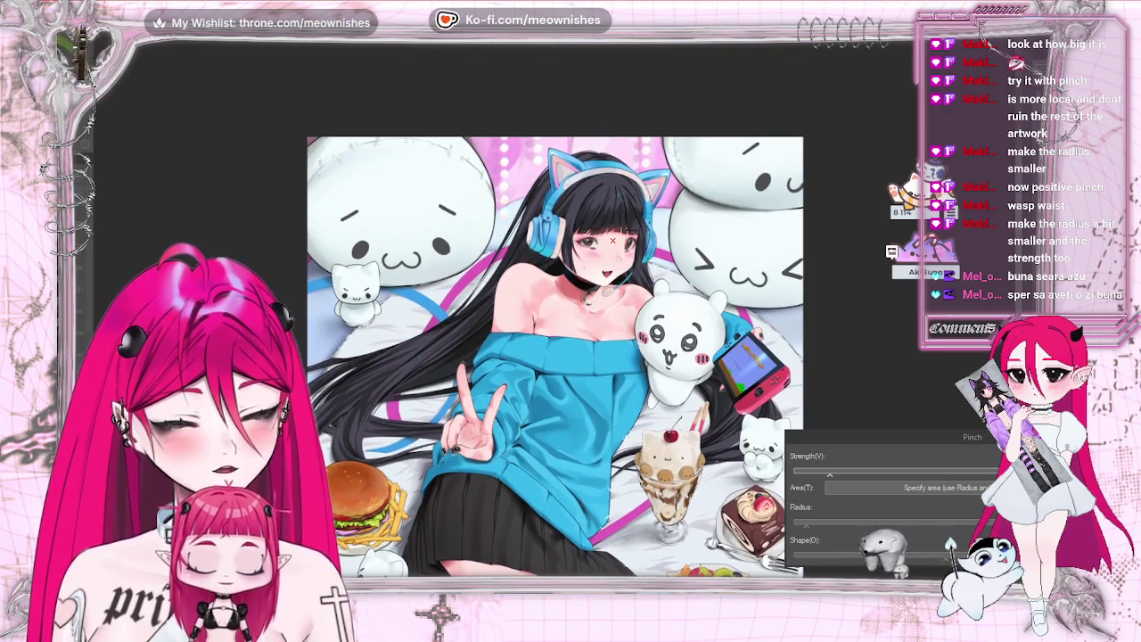
Step: Pinch two spots on the girl's face and shrink her mouth with the Pinch brush
scroll(626, 222, up, 1)
scroll(626, 222, up, 2)
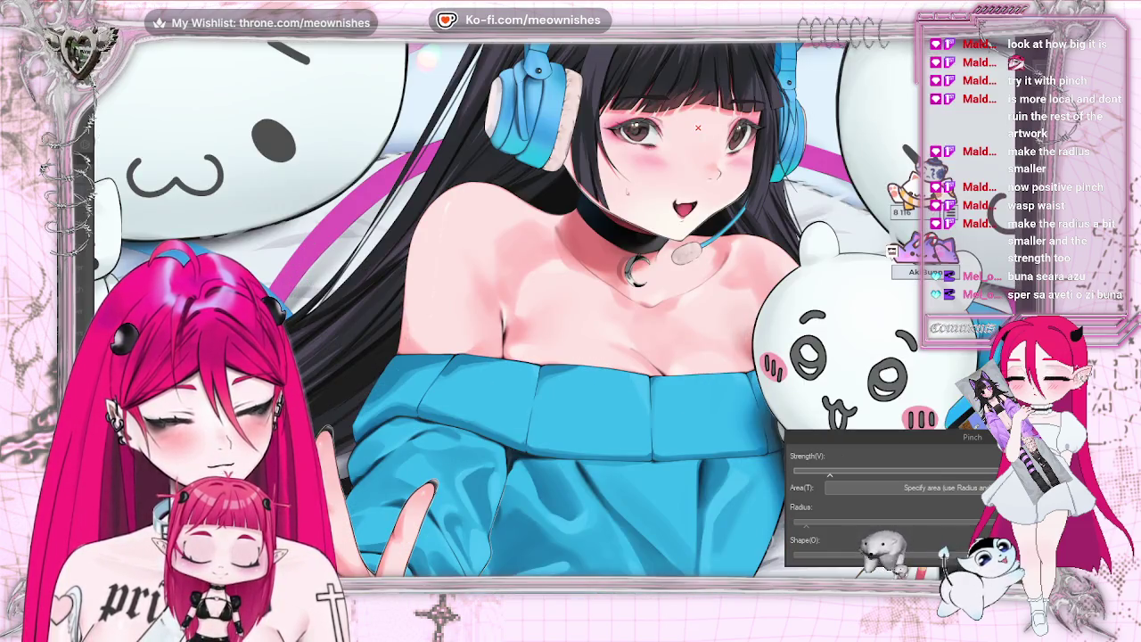
scroll(698, 128, down, 2)
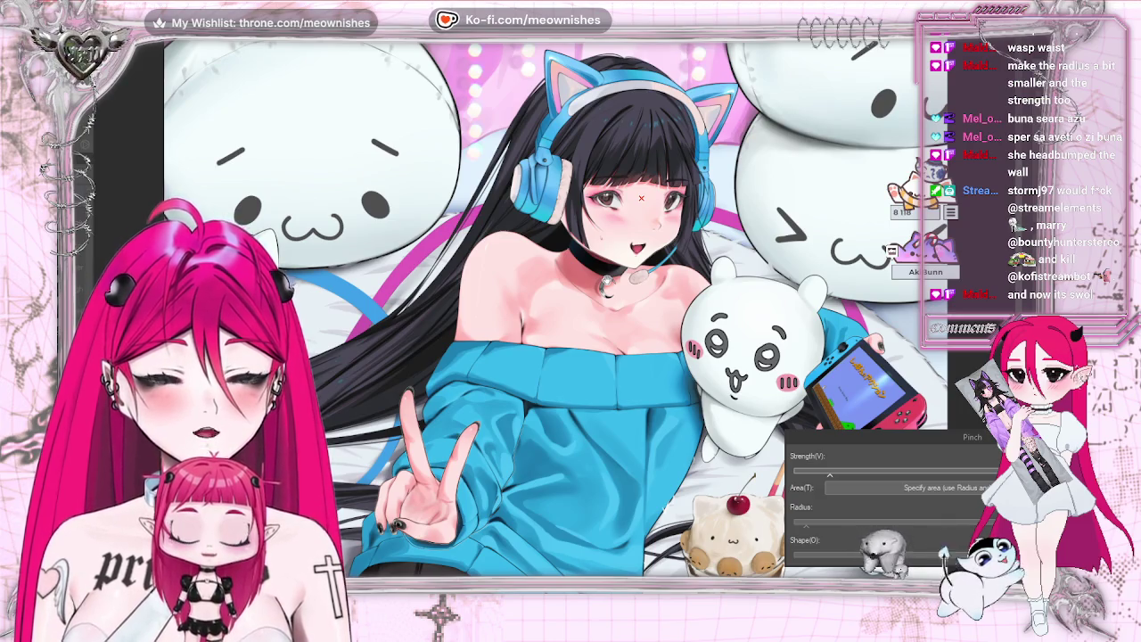
click(666, 235)
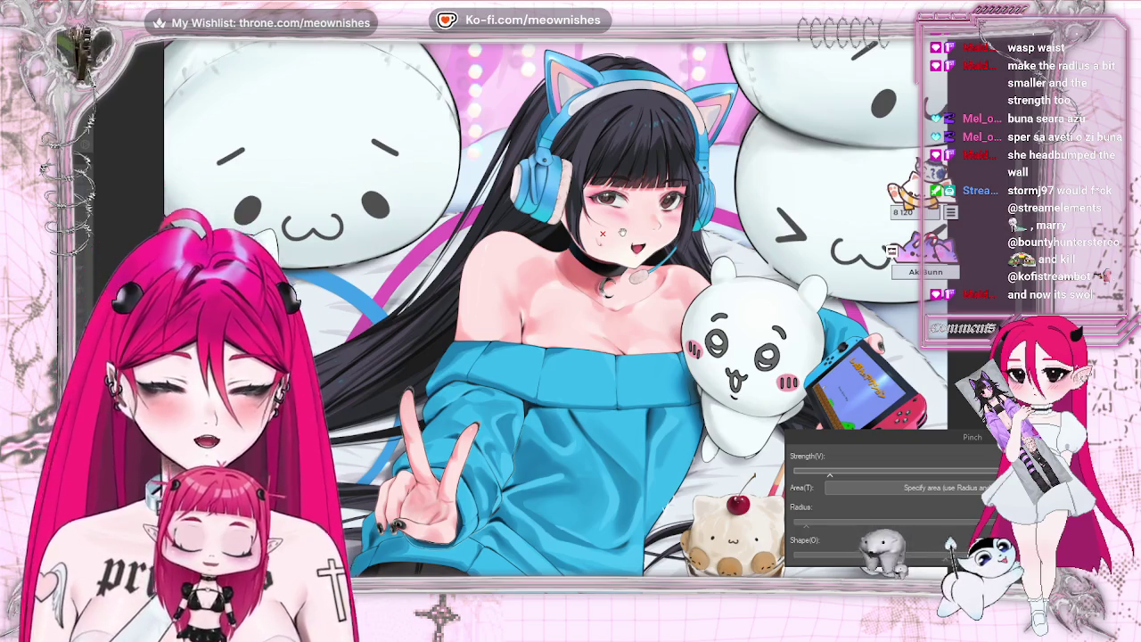
click(656, 229)
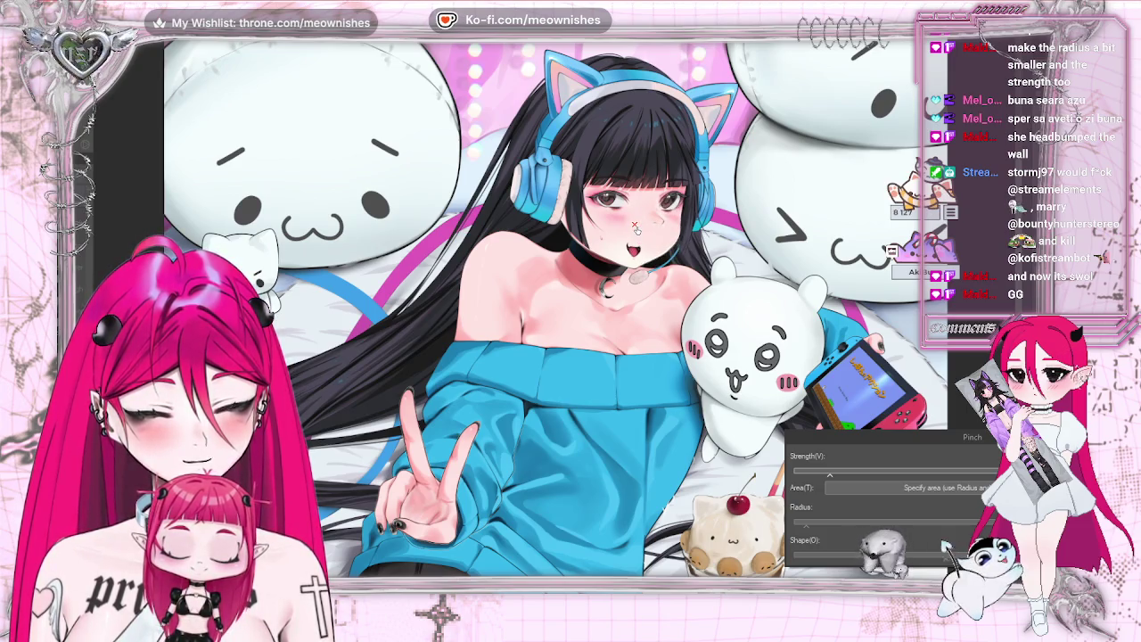
drag(636, 228, 634, 224)
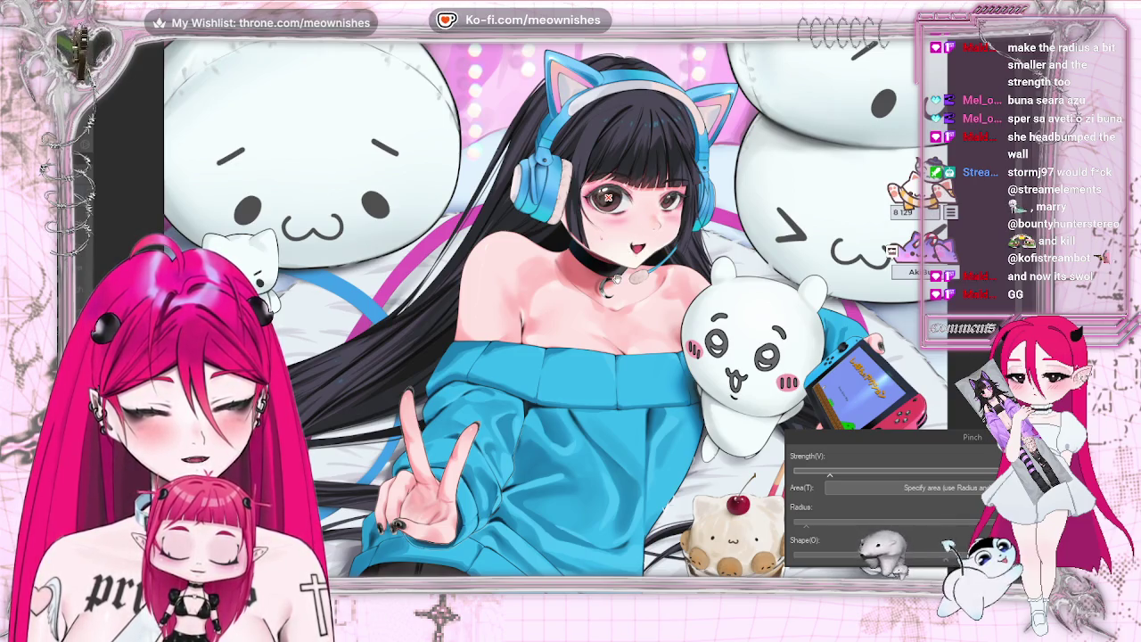
Step: Undo a pinch that darkened her left eye, pinch the chest skin and necklace, then fit the view
click(610, 197)
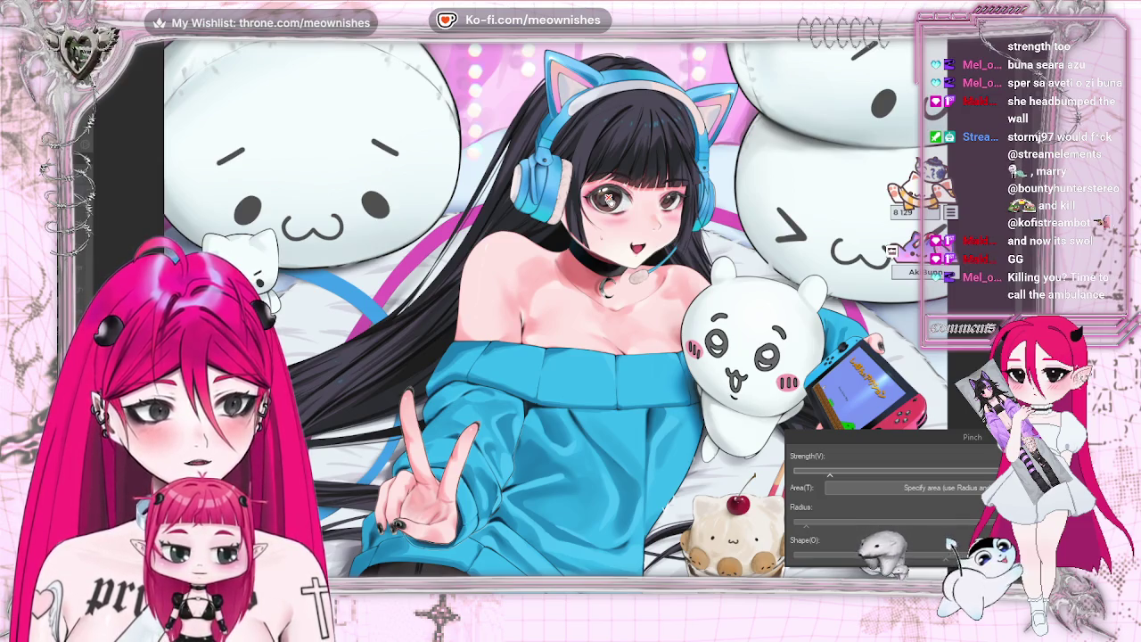
key(ctrl+z)
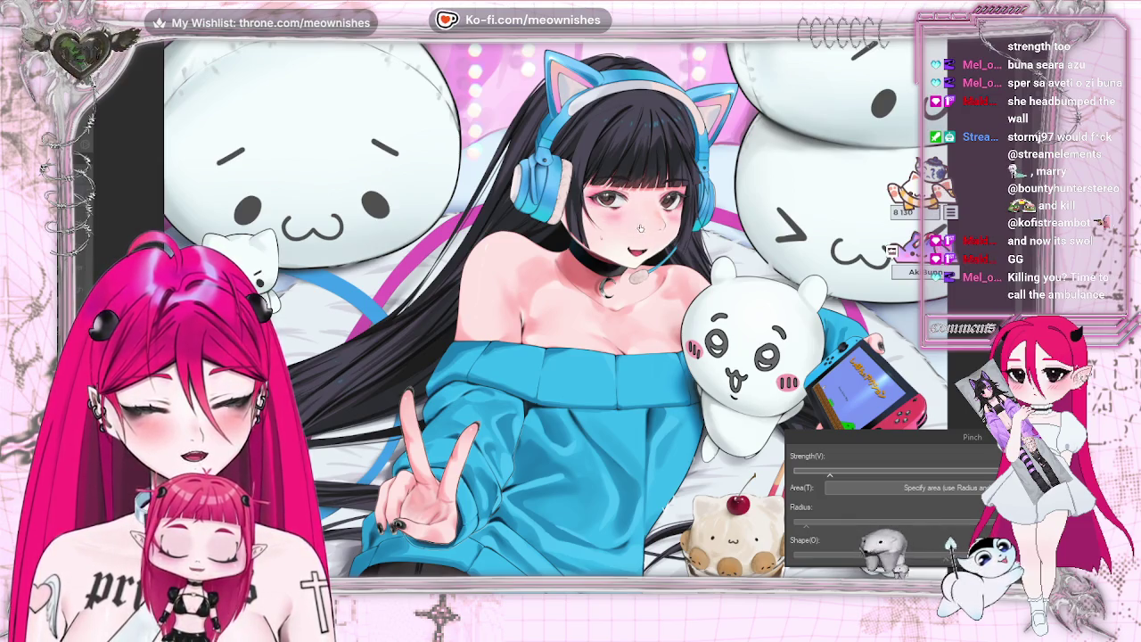
click(604, 290)
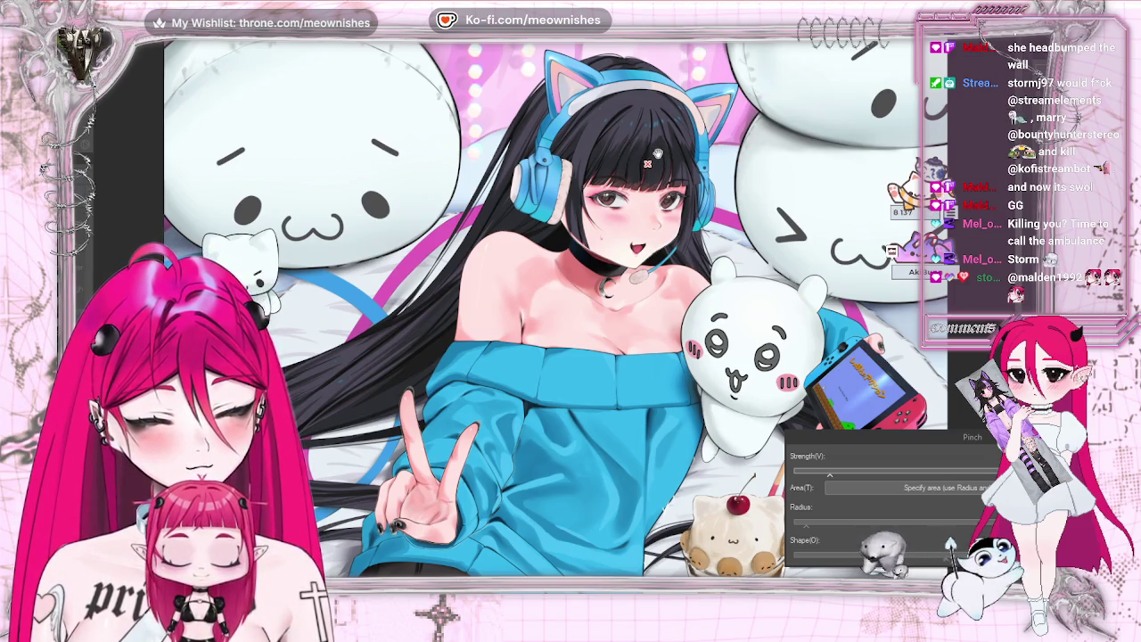
key(ctrl+0)
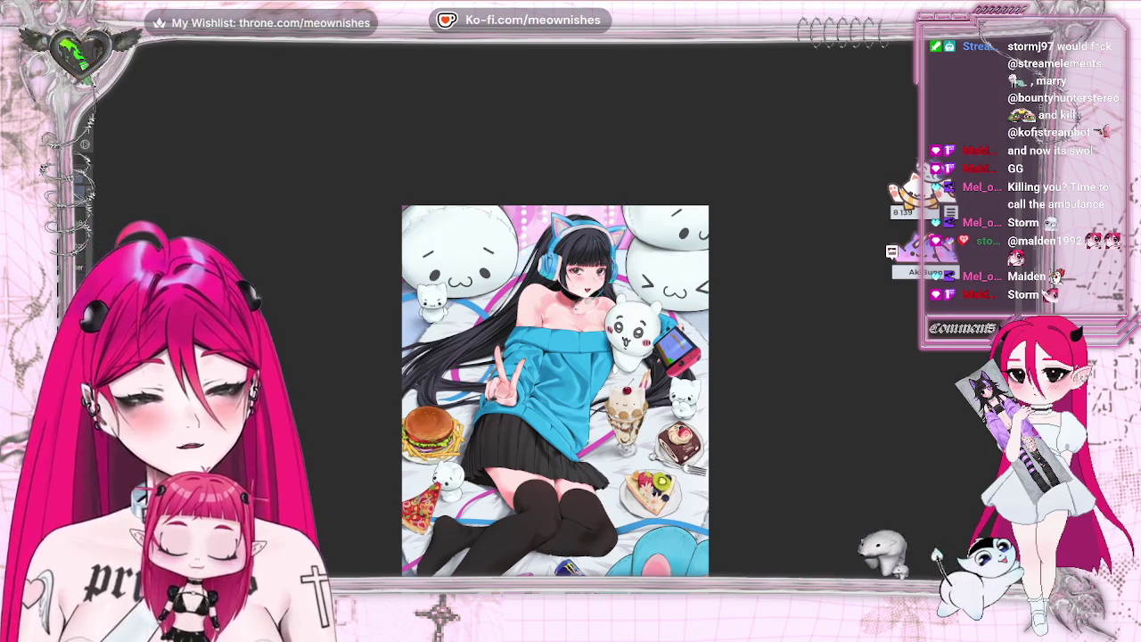
Step: Preview Filter > Distort > Twirl on the illustration and discard it with Esc
key(ctrl+plus)
click(174, 28)
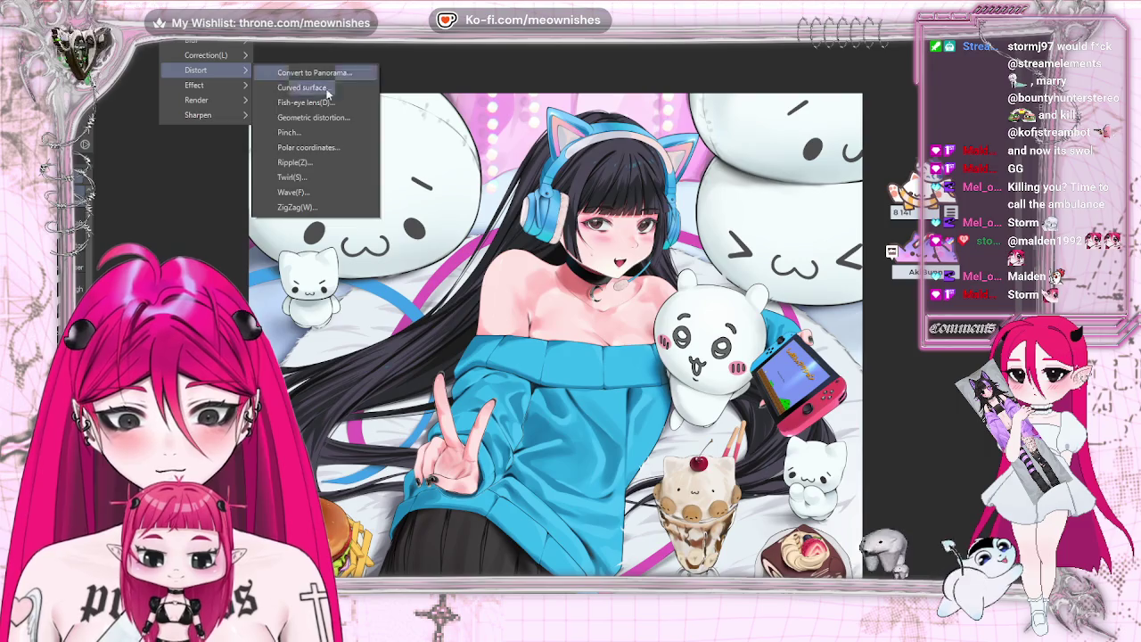
mouse_move(196, 69)
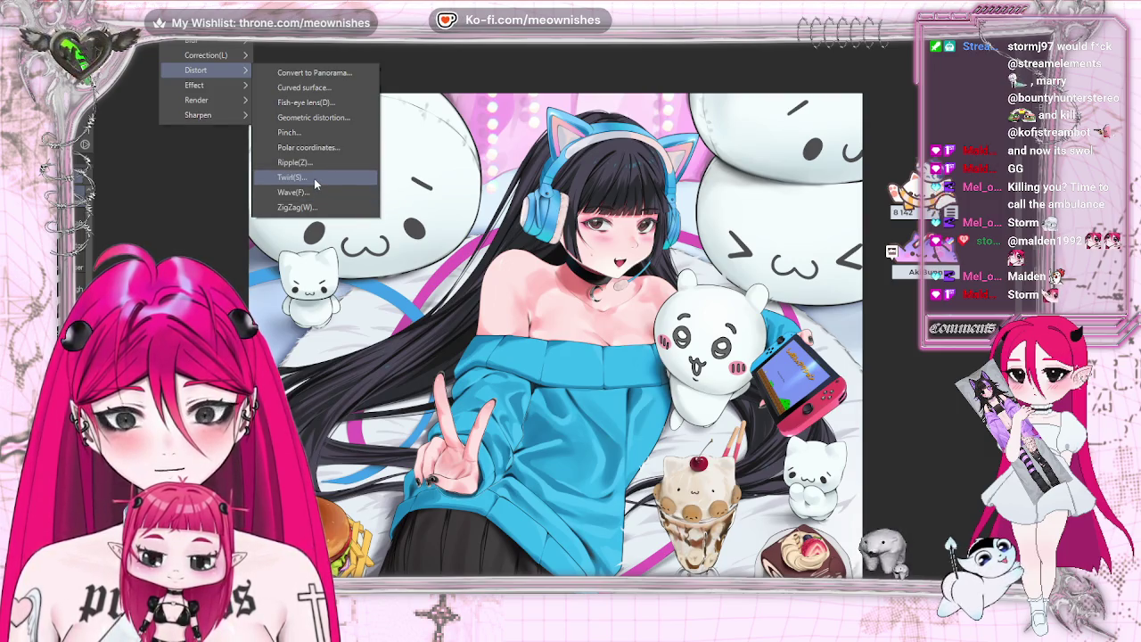
click(313, 178)
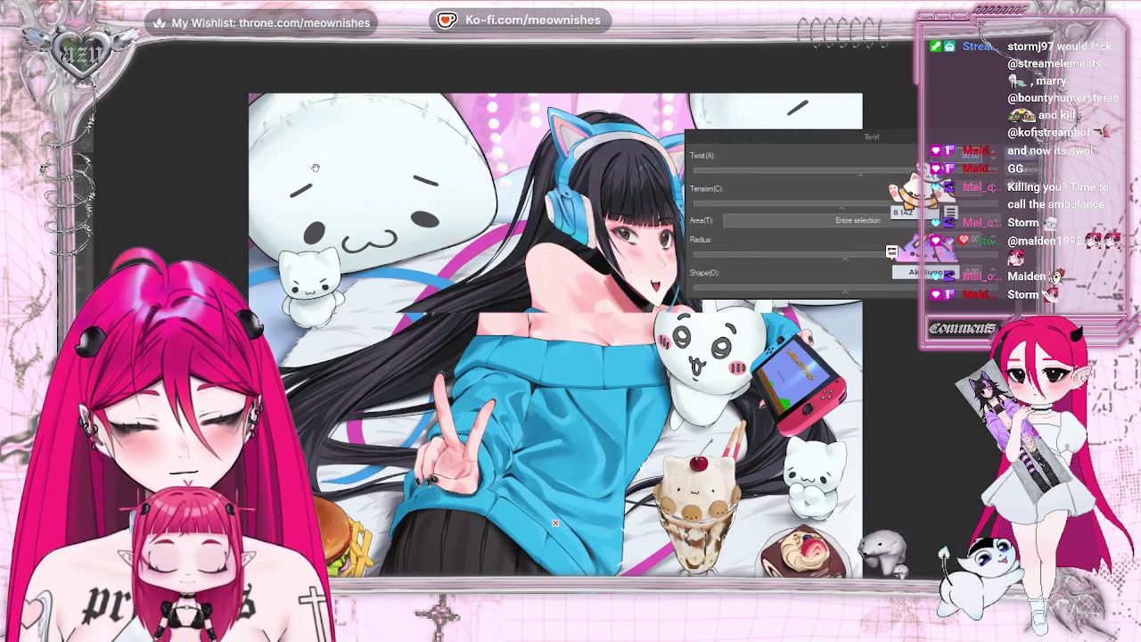
key(Escape)
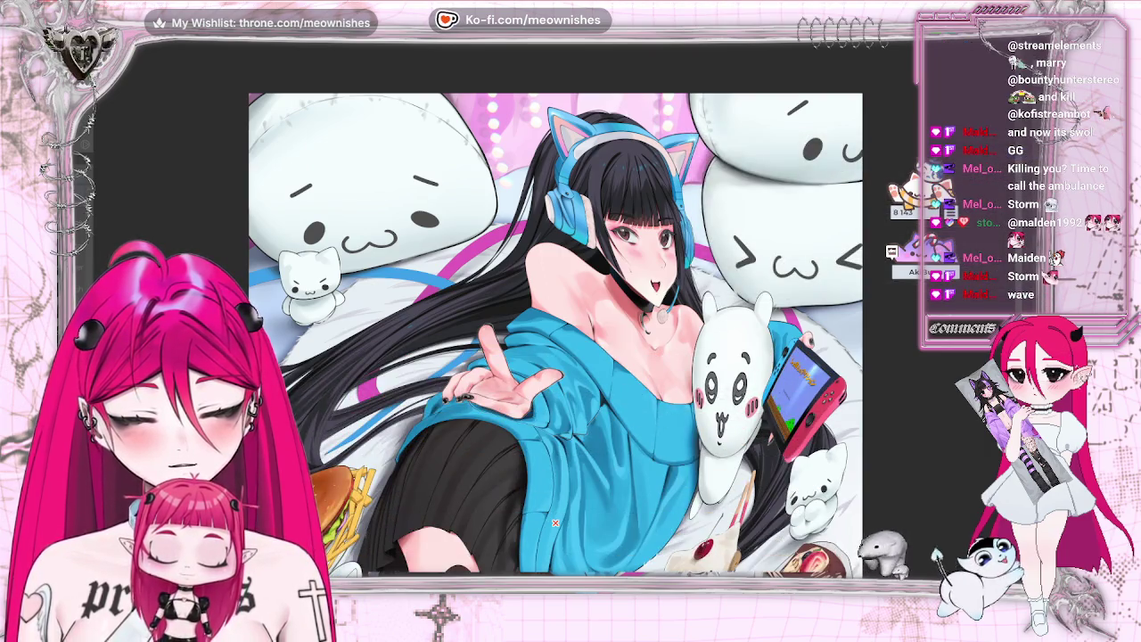
click(178, 28)
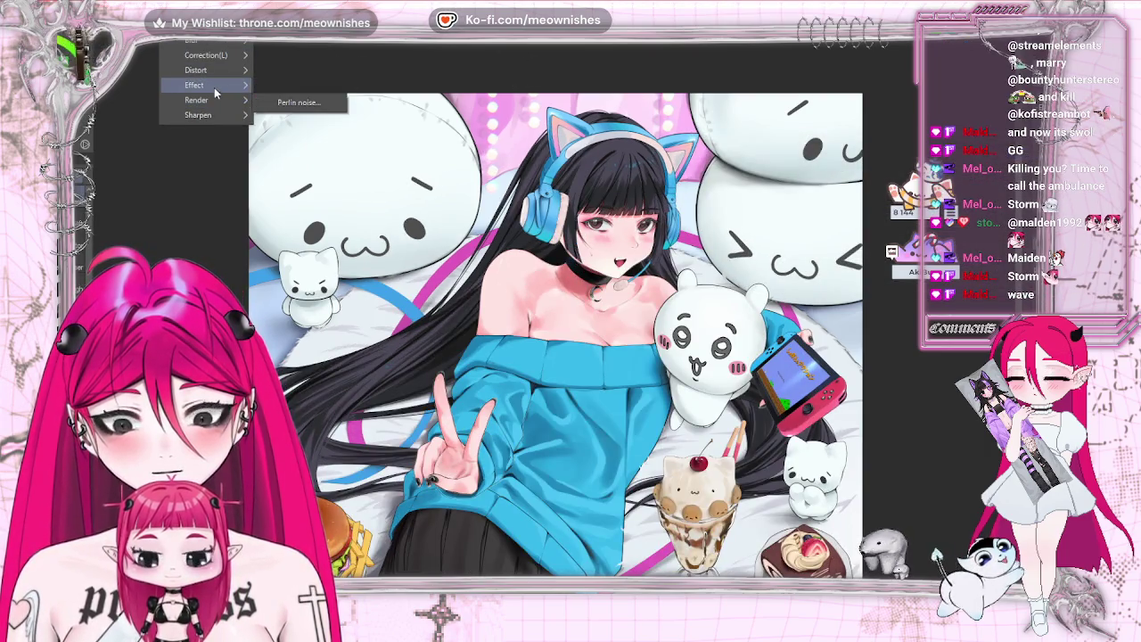
mouse_move(196, 70)
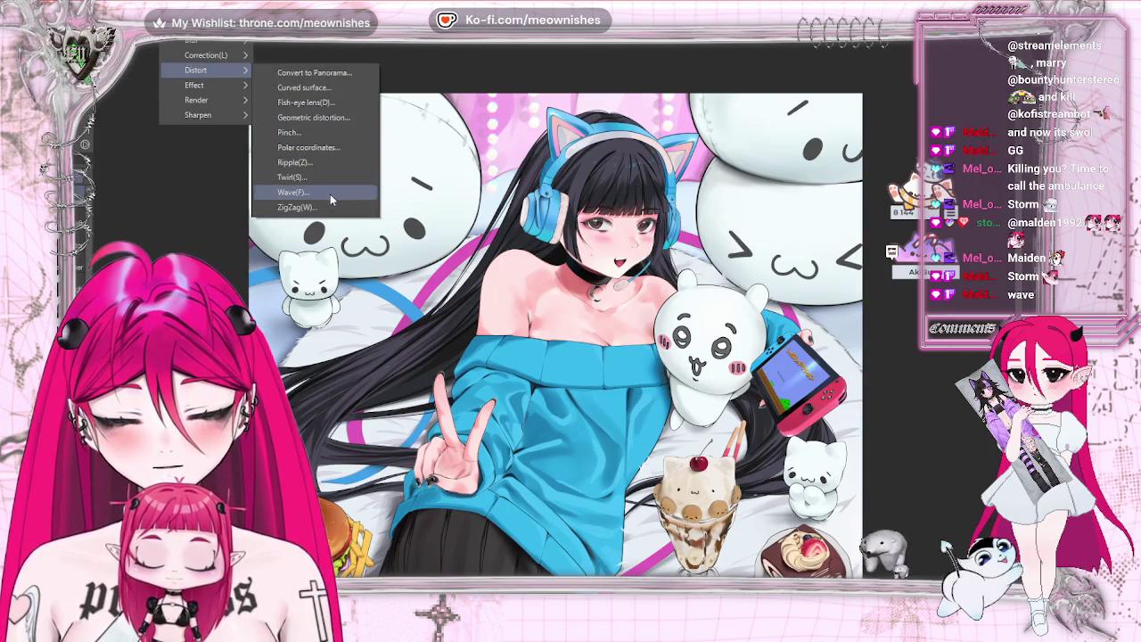
Step: Preview a Sine Wave distortion with 1 wave, with the Wave dialog moved to the upper left
click(294, 191)
mouse_move(560, 162)
mouse_down()
mouse_move(866, 318)
mouse_move(998, 327)
mouse_up()
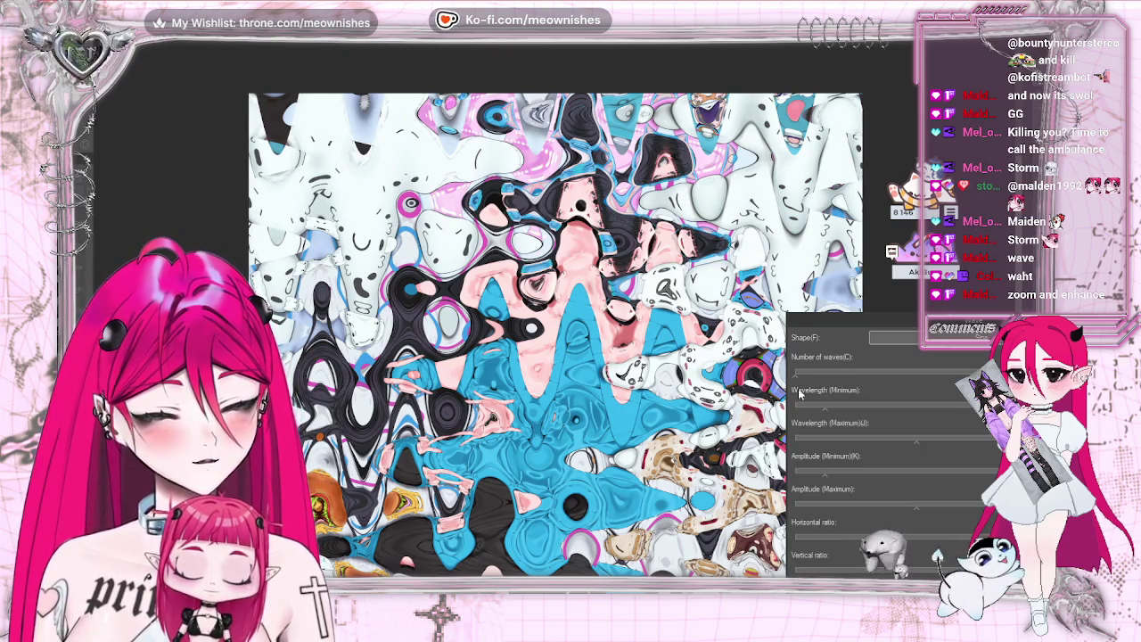
scroll(552, 334, up, 2)
scroll(552, 334, up, 1)
scroll(553, 335, up, 2)
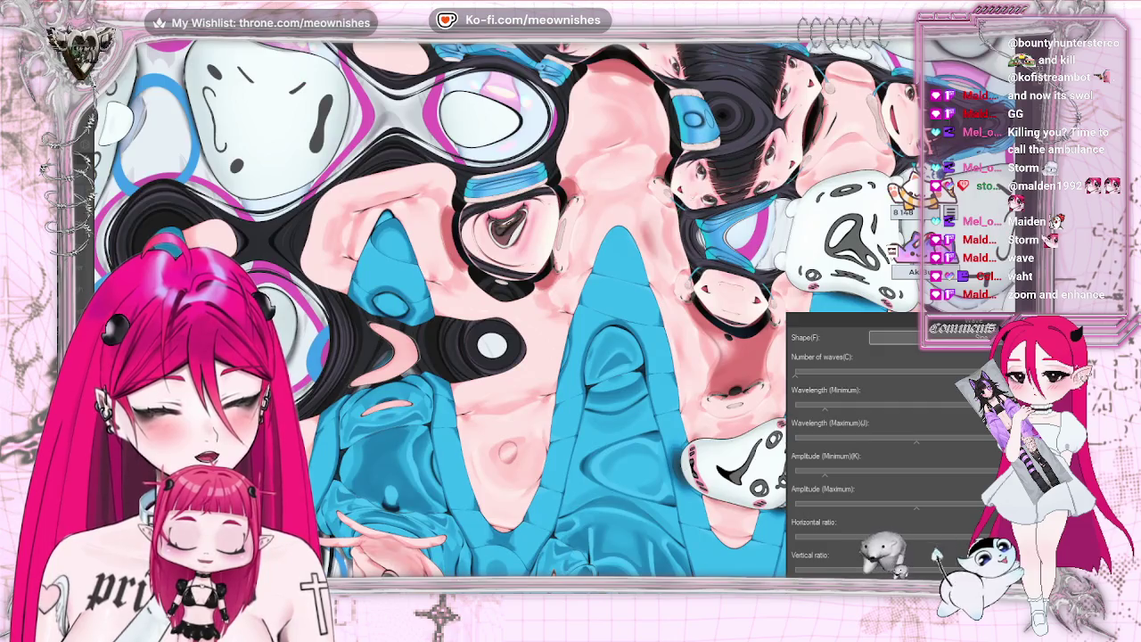
click(813, 379)
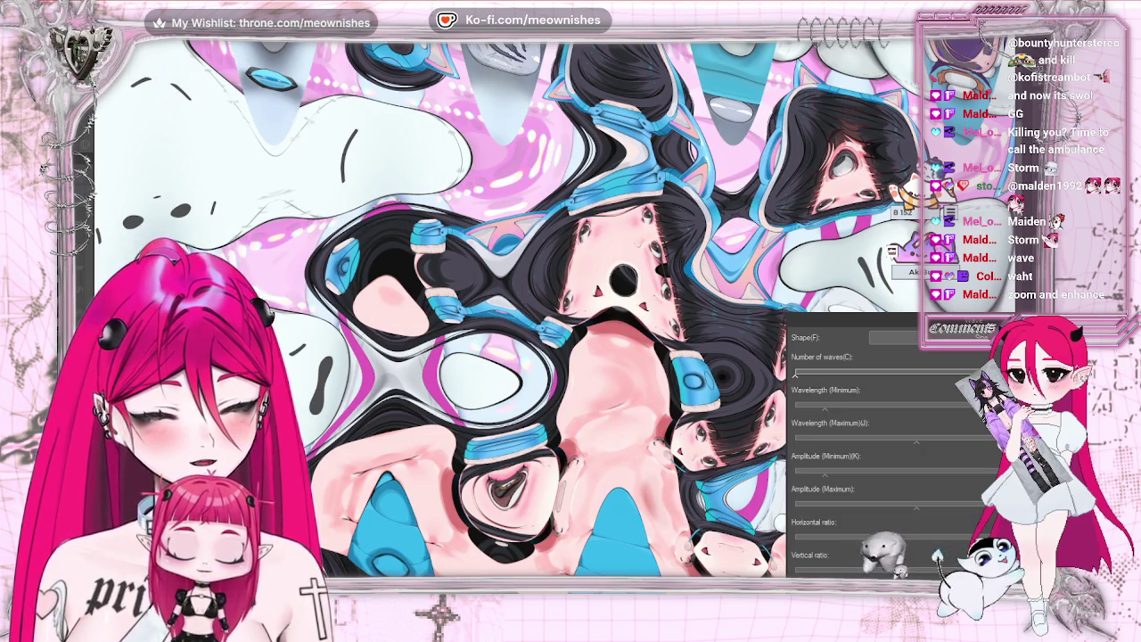
mouse_move(863, 303)
mouse_down()
mouse_move(435, 306)
mouse_move(155, 154)
mouse_move(154, 121)
mouse_up()
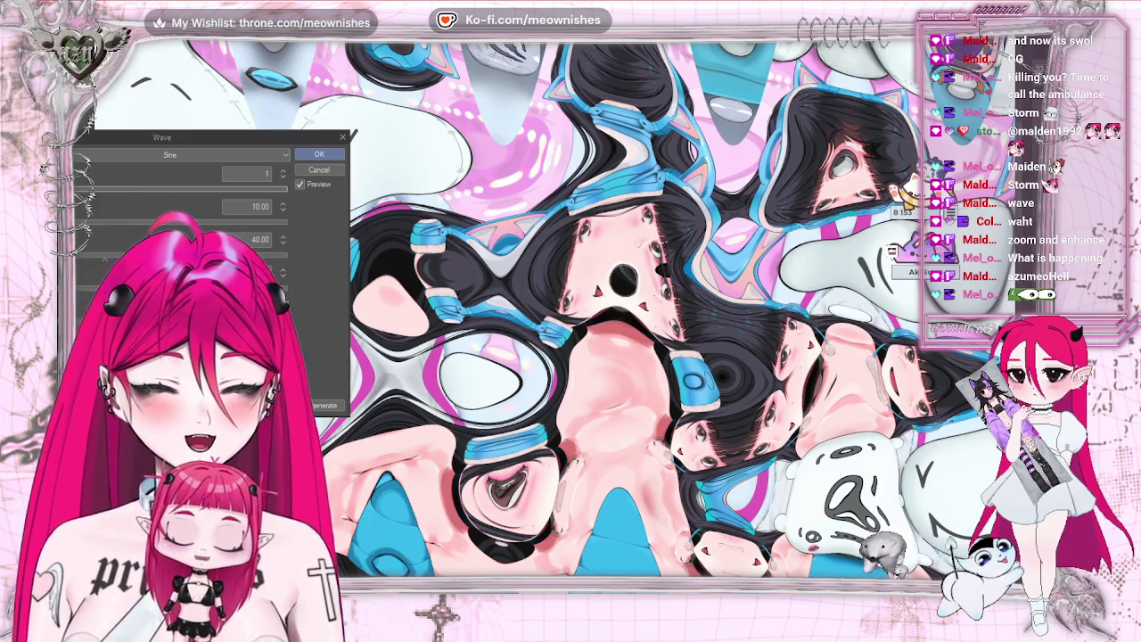
scroll(624, 312, down, 5)
scroll(624, 311, down, 2)
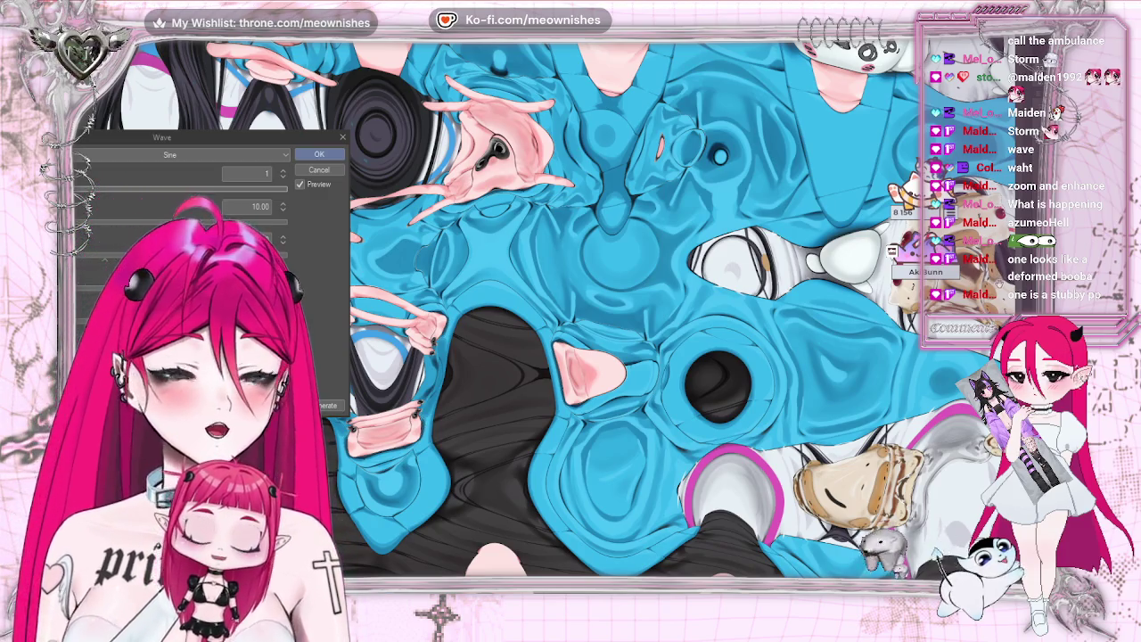
scroll(624, 312, down, 5)
scroll(624, 312, down, 3)
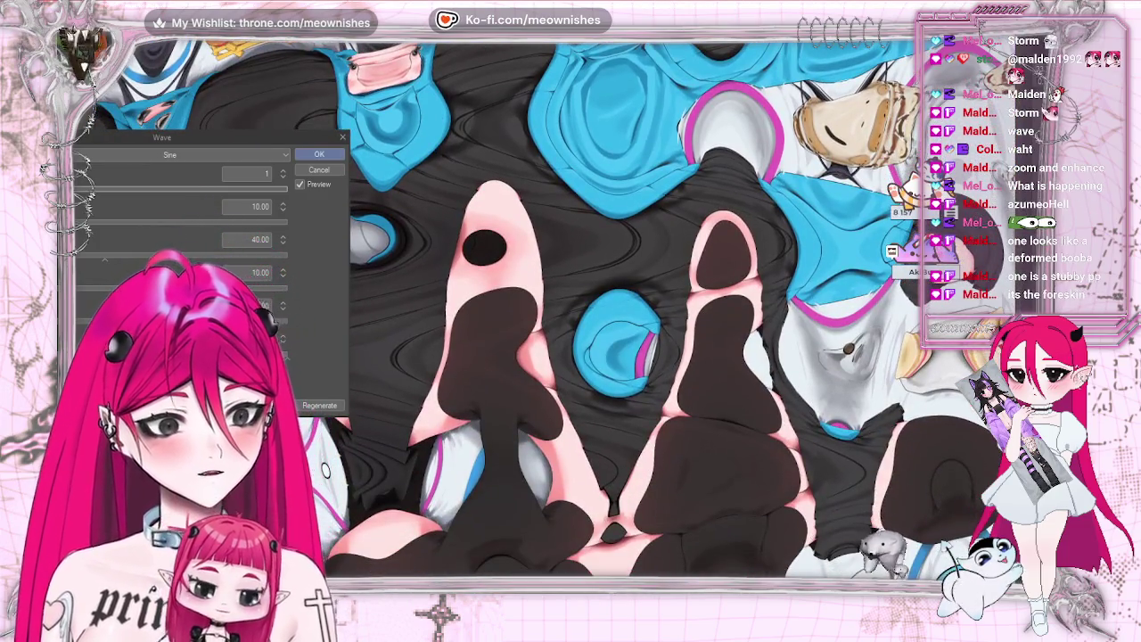
scroll(552, 308, right, 3)
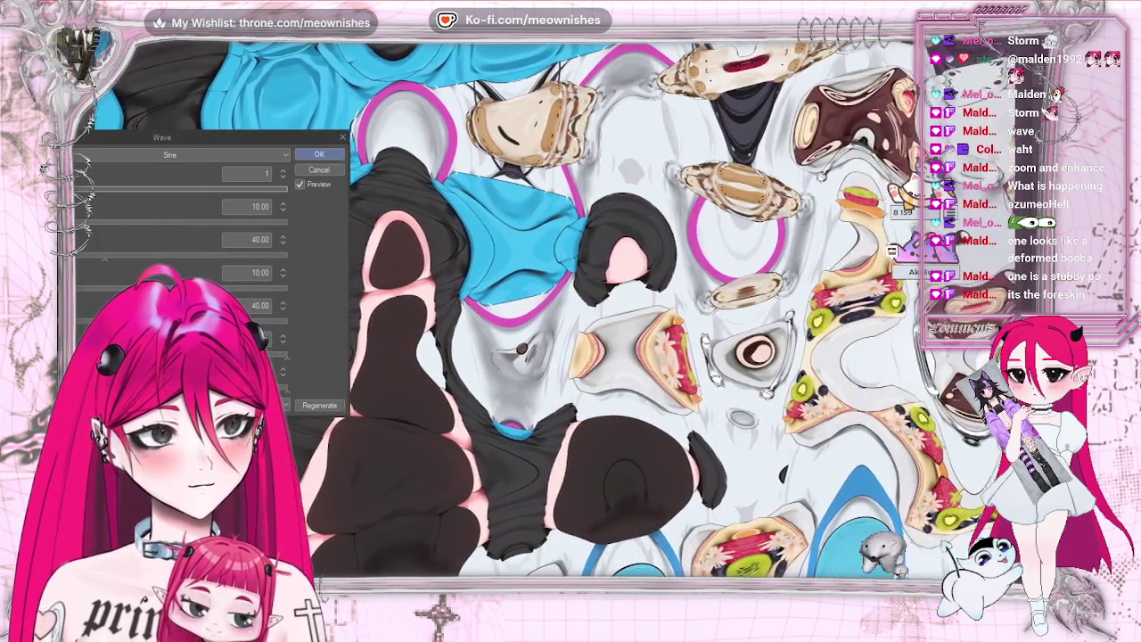
scroll(553, 308, right, 3)
scroll(553, 308, right, 3)
scroll(553, 308, left, 5)
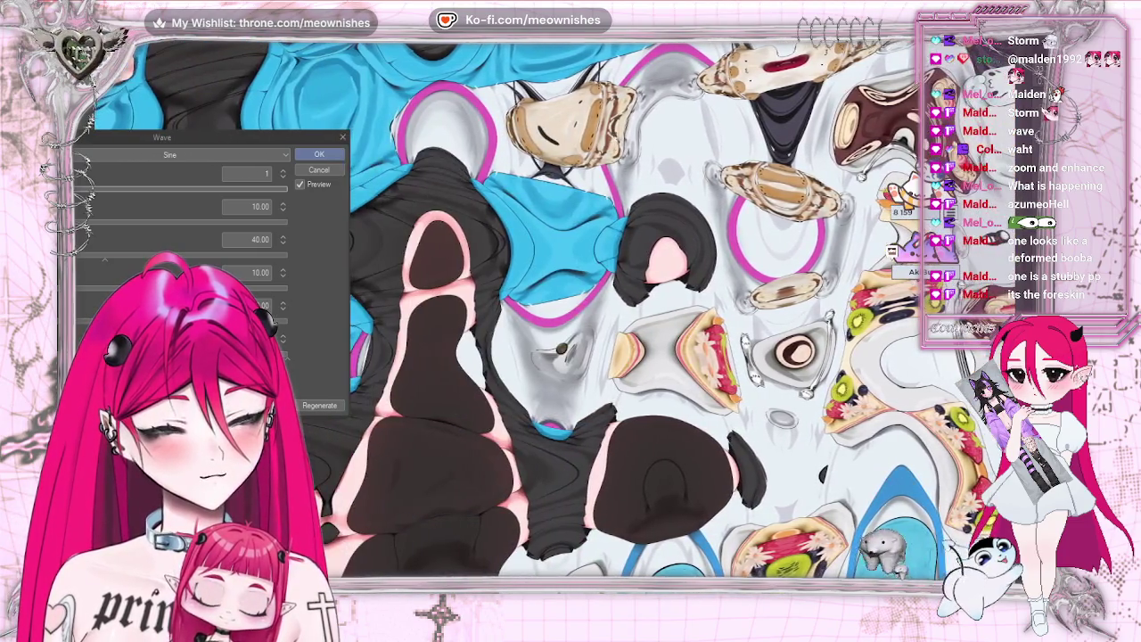
scroll(553, 308, left, 4)
scroll(624, 312, down, 3)
scroll(623, 312, down, 3)
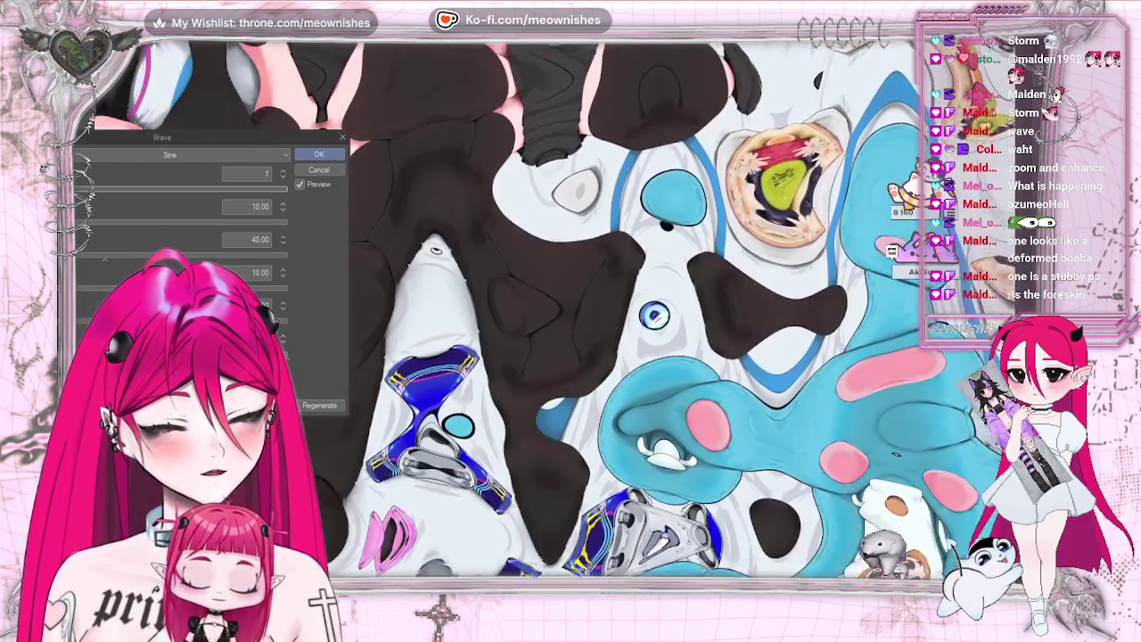
scroll(624, 312, down, 3)
scroll(624, 312, down, 3)
scroll(624, 312, down, 1)
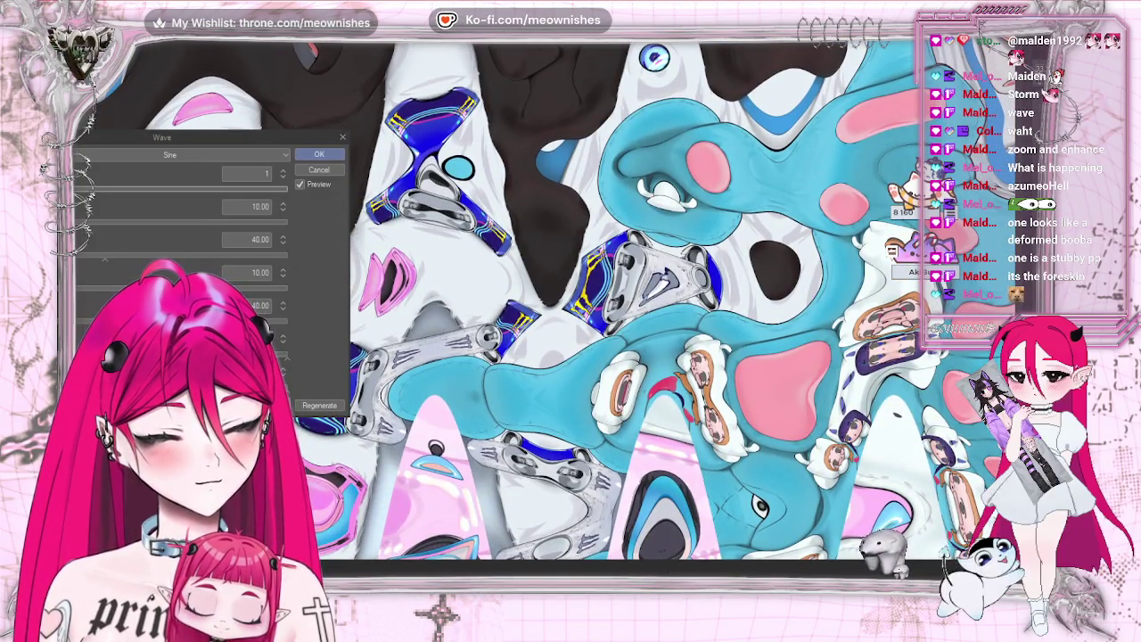
scroll(570, 303, right, 2)
scroll(570, 303, right, 2)
scroll(571, 303, right, 2)
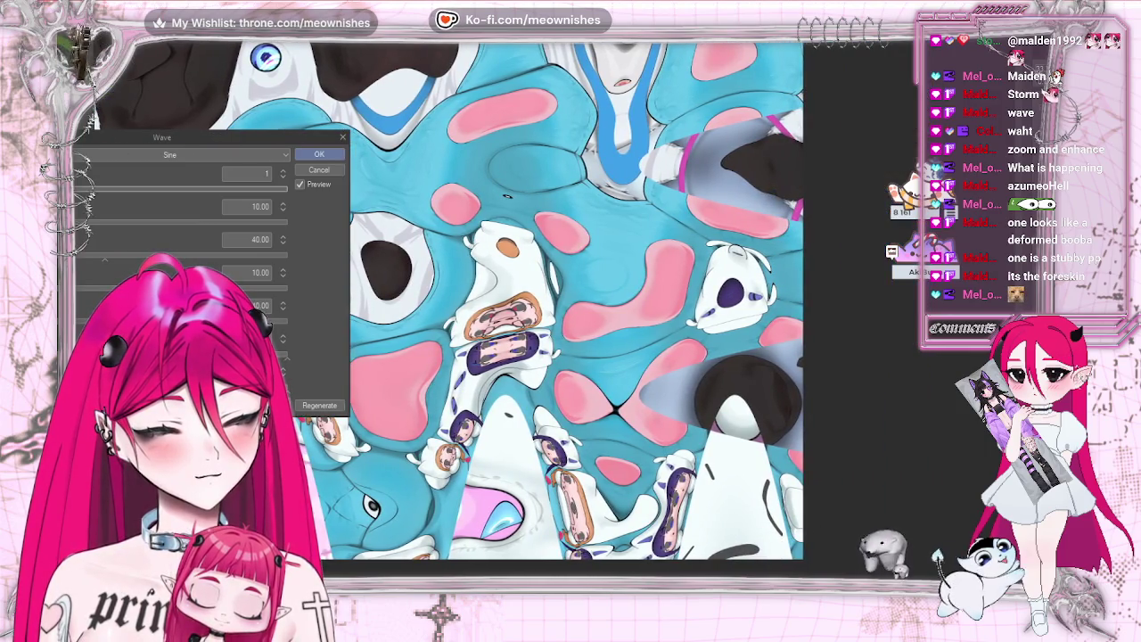
scroll(571, 303, left, 1)
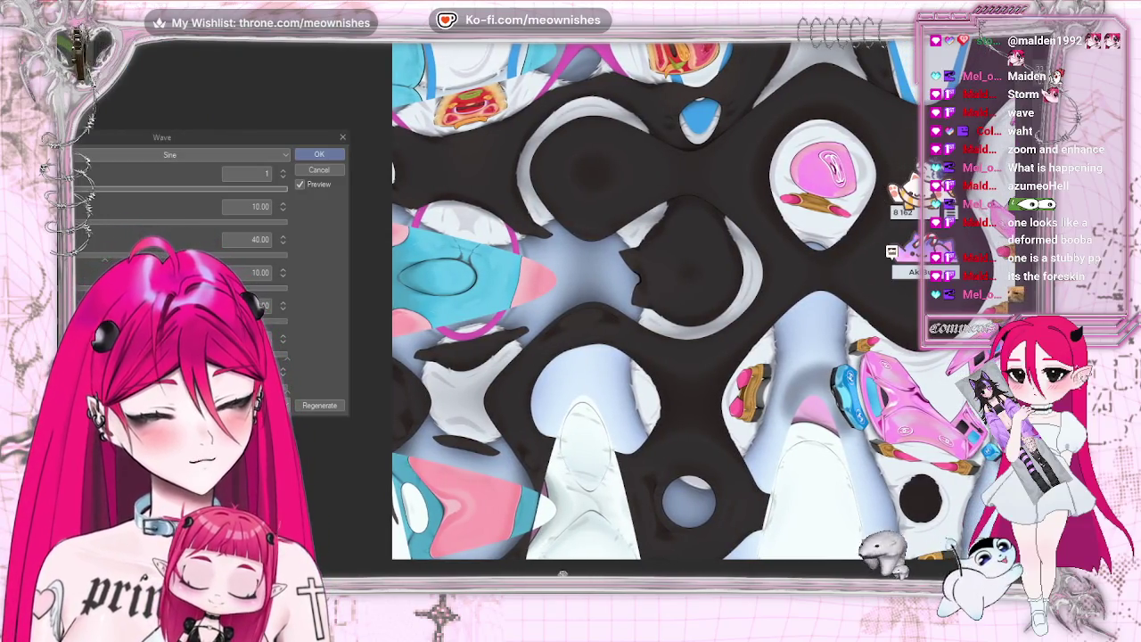
scroll(655, 299, up, 3)
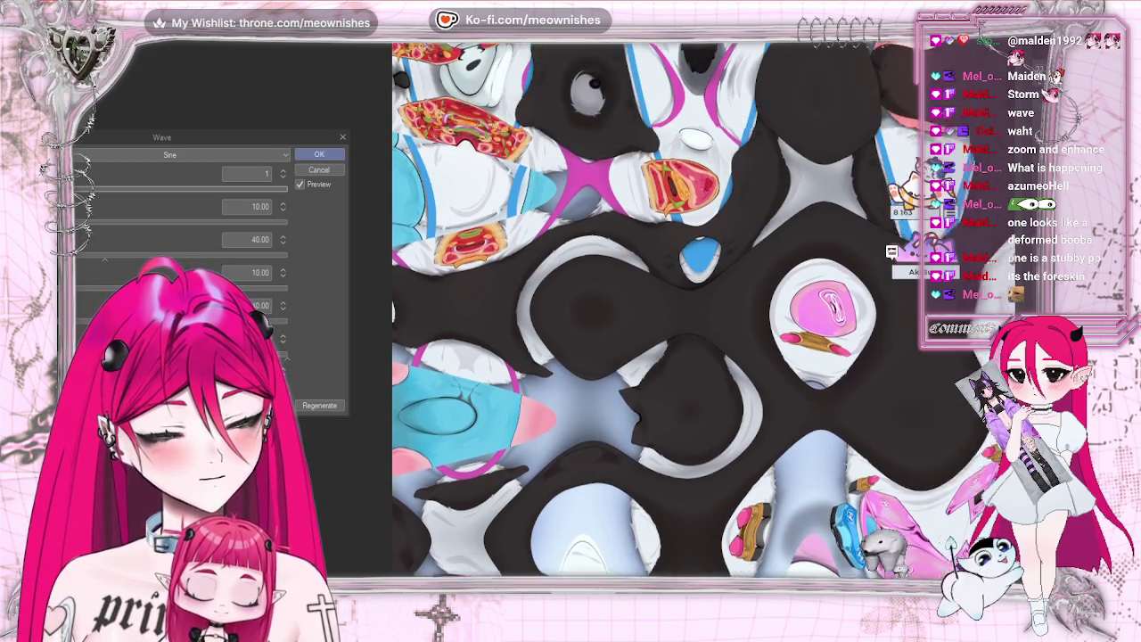
scroll(655, 299, up, 2)
scroll(659, 308, up, 3)
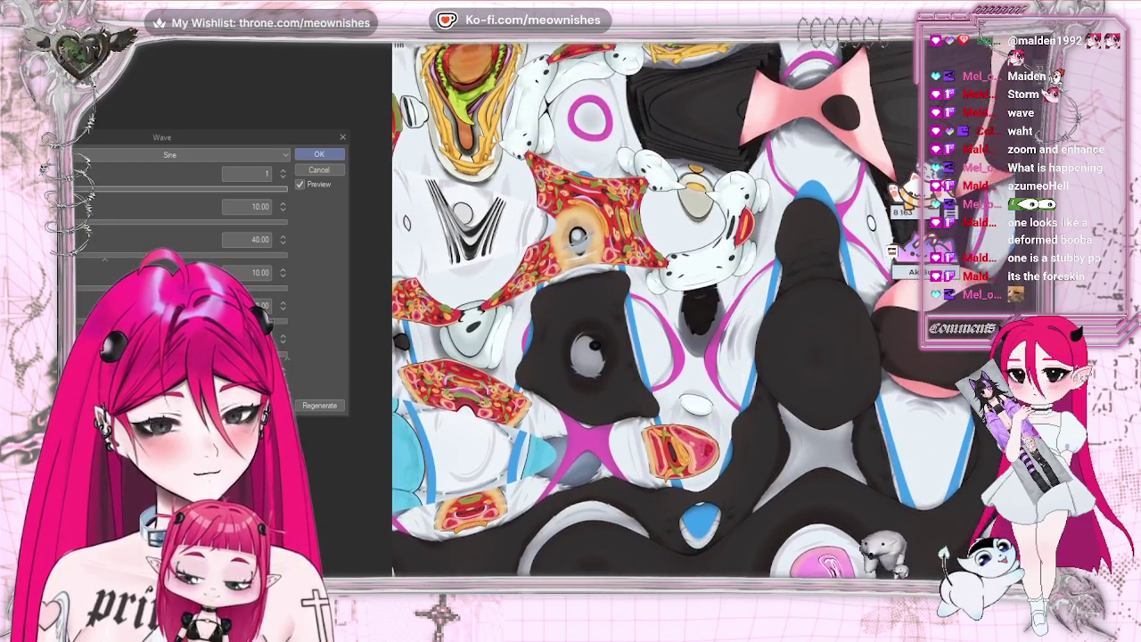
scroll(660, 308, up, 1)
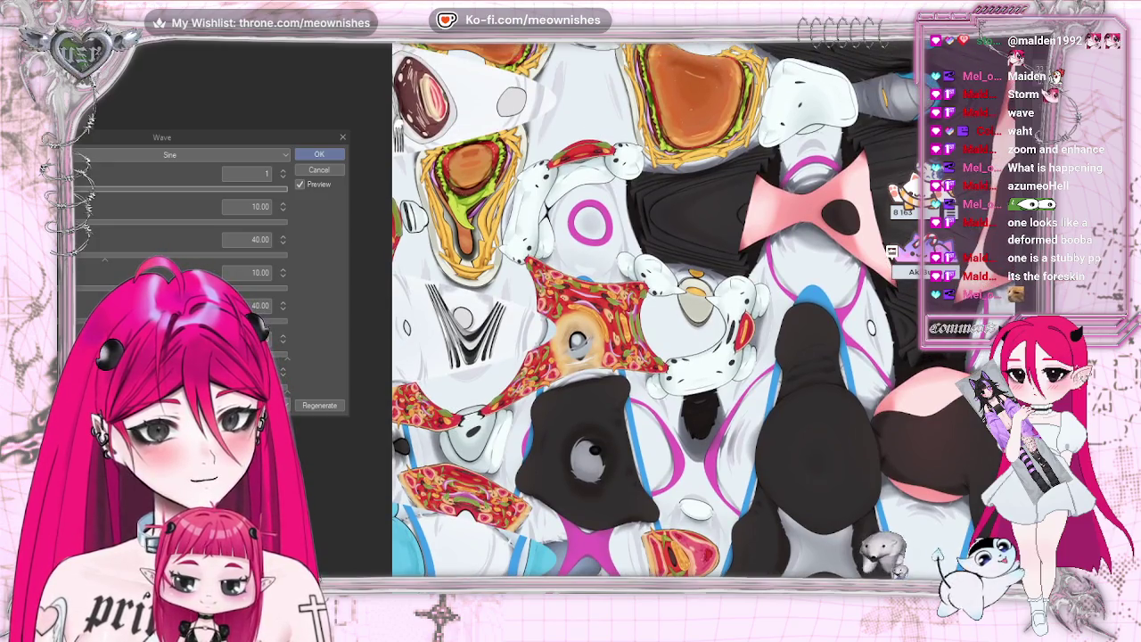
scroll(660, 307, up, 2)
scroll(660, 307, up, 2)
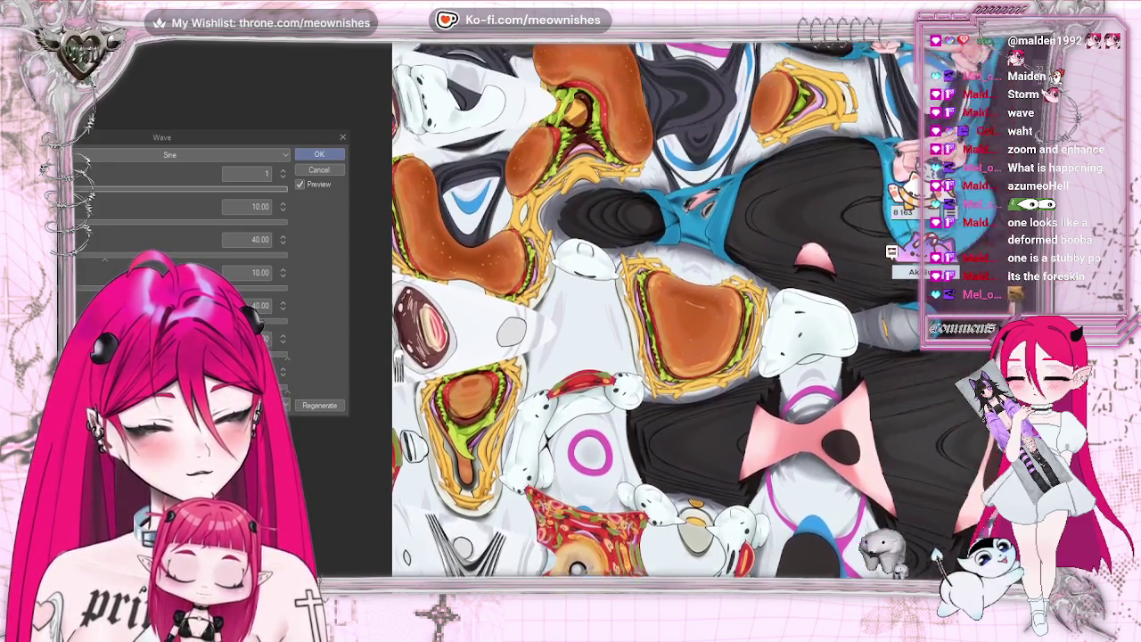
scroll(659, 308, up, 2)
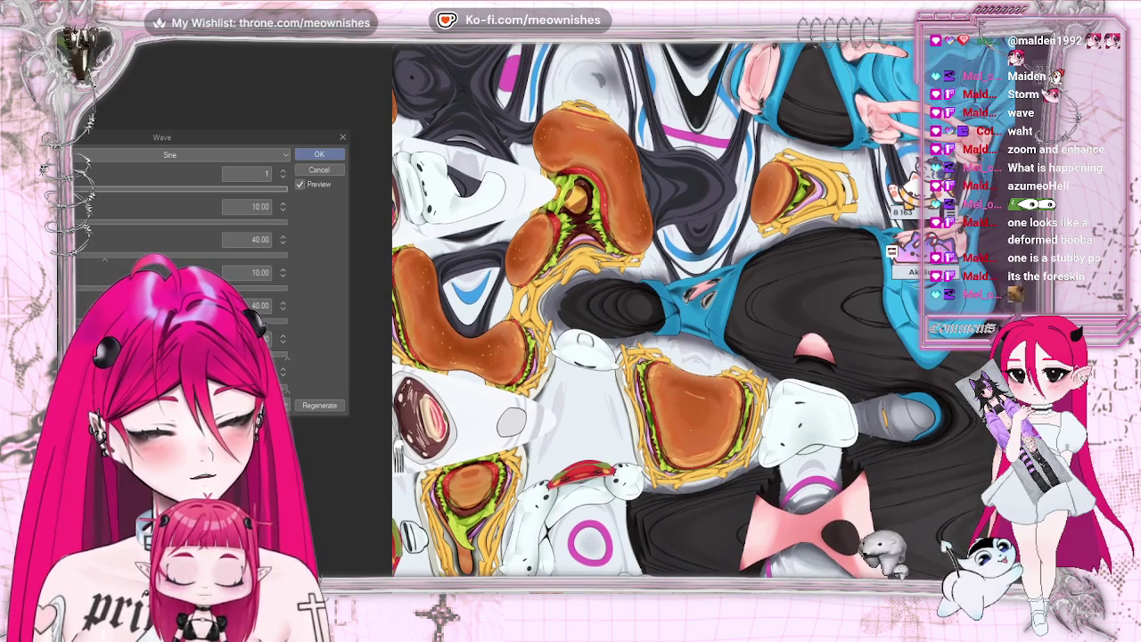
scroll(660, 307, up, 2)
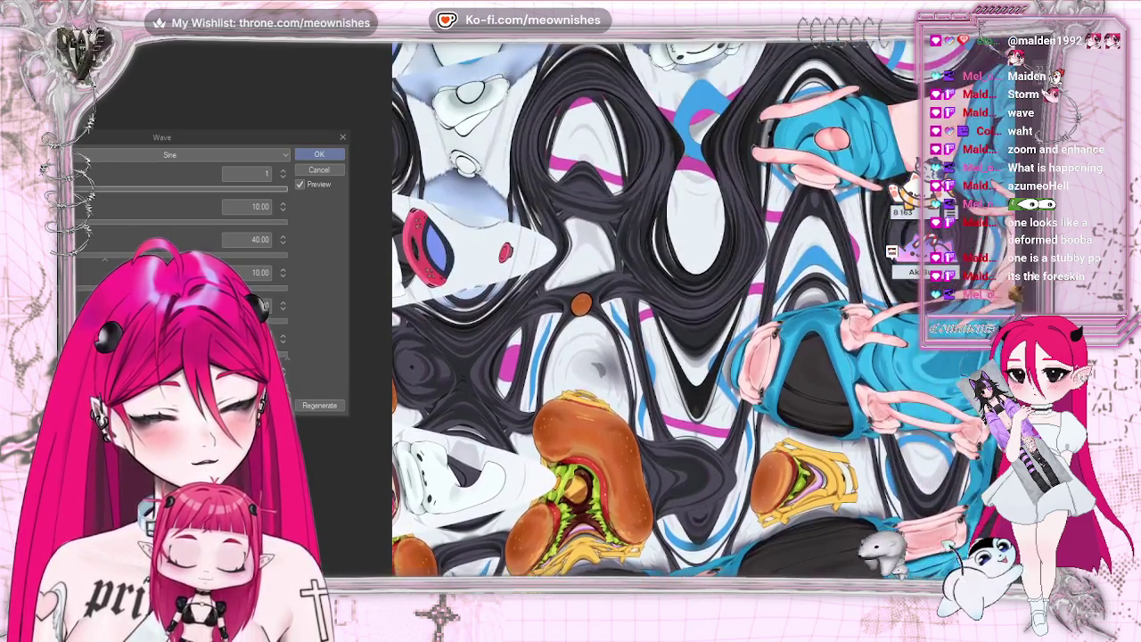
scroll(659, 307, up, 1)
scroll(660, 307, up, 1)
scroll(659, 308, up, 1)
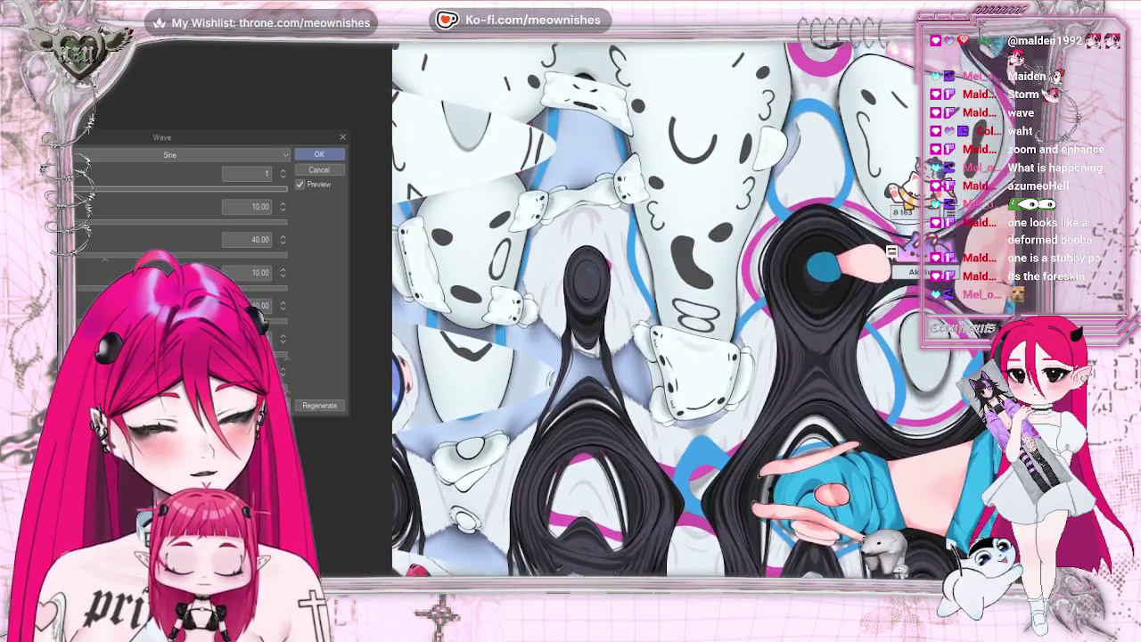
scroll(660, 308, up, 1)
scroll(660, 308, up, 2)
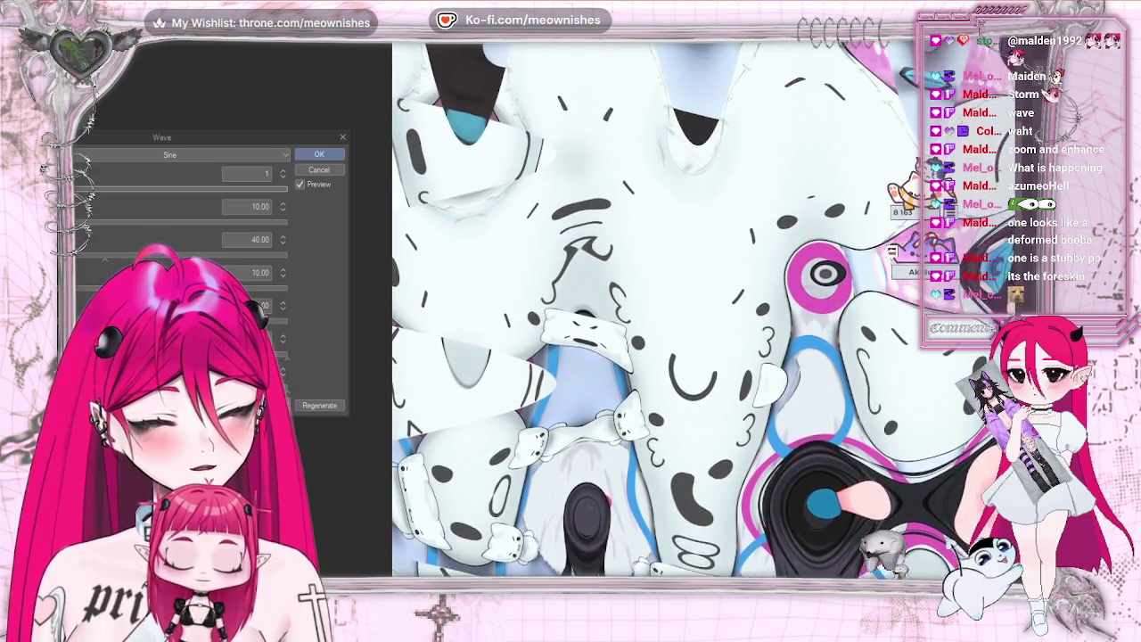
scroll(660, 307, up, 1)
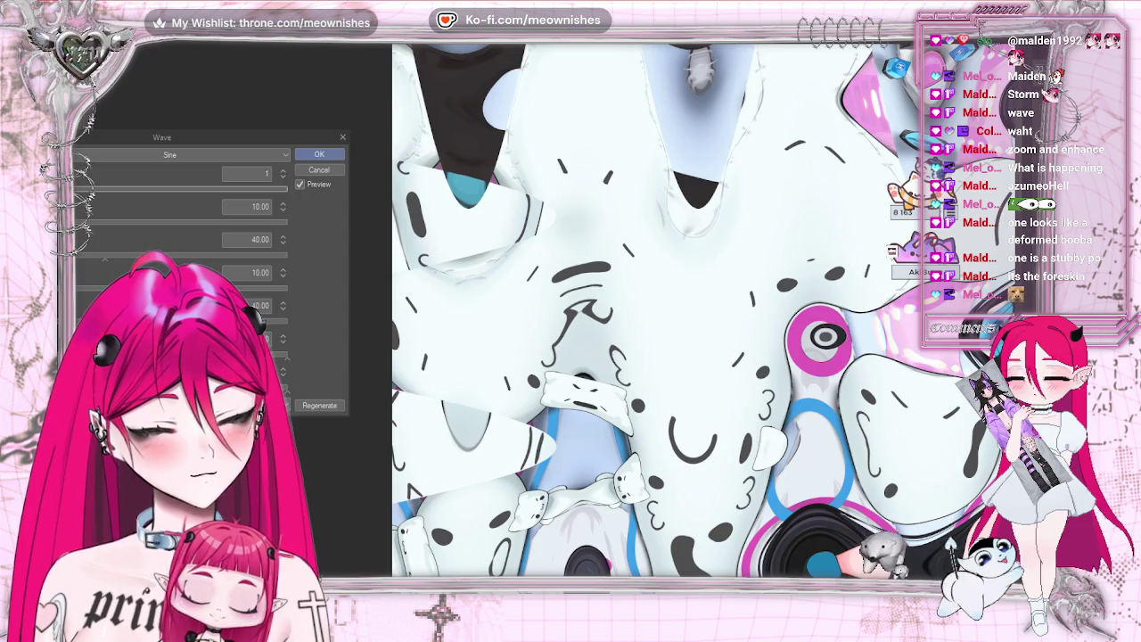
scroll(659, 308, right, 3)
scroll(659, 307, right, 2)
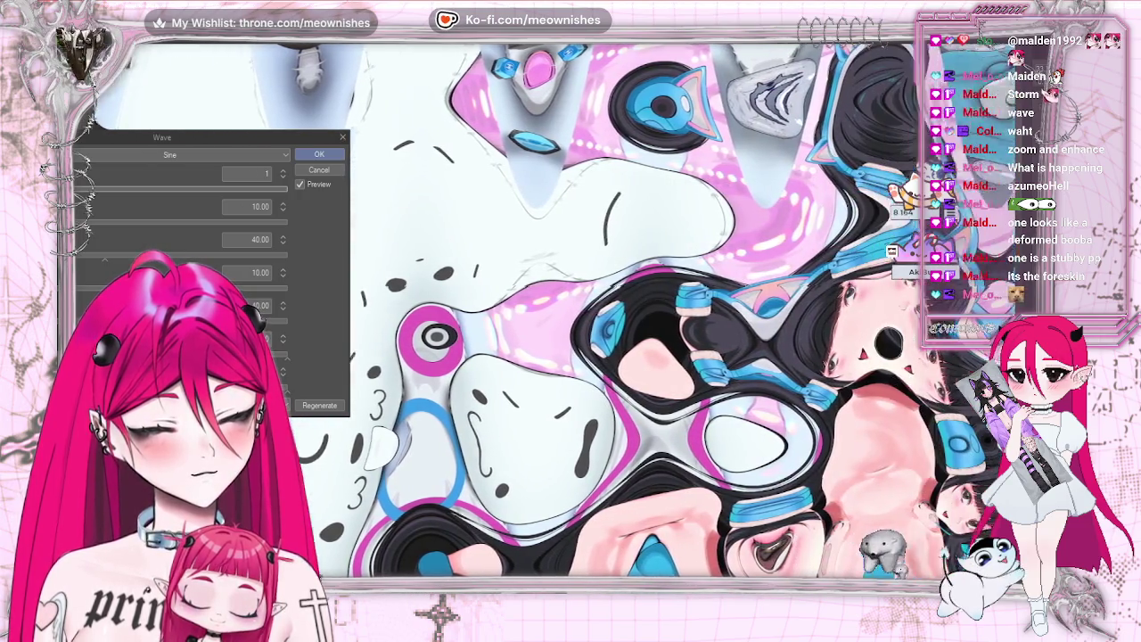
scroll(659, 308, right, 1)
scroll(660, 308, right, 1)
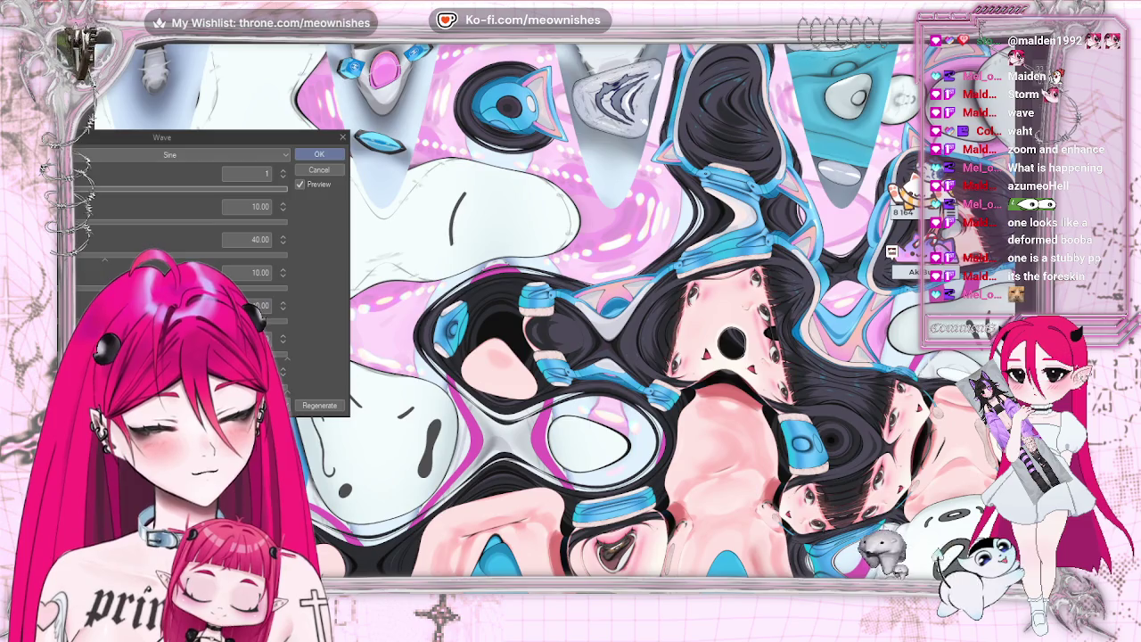
scroll(660, 307, right, 1)
scroll(659, 308, right, 2)
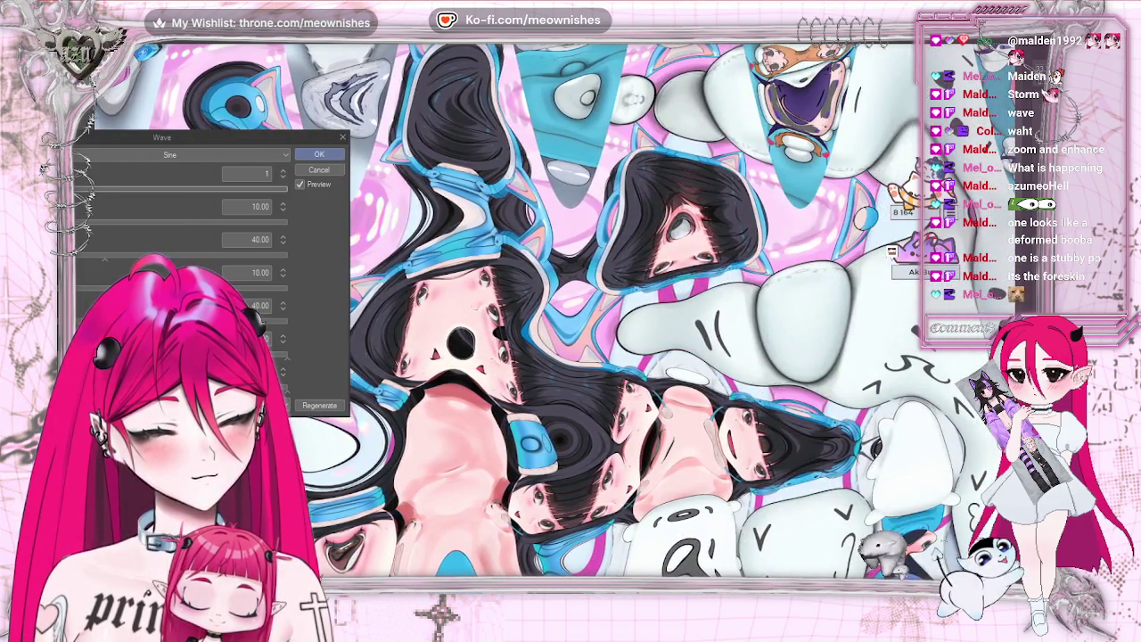
scroll(660, 307, right, 1)
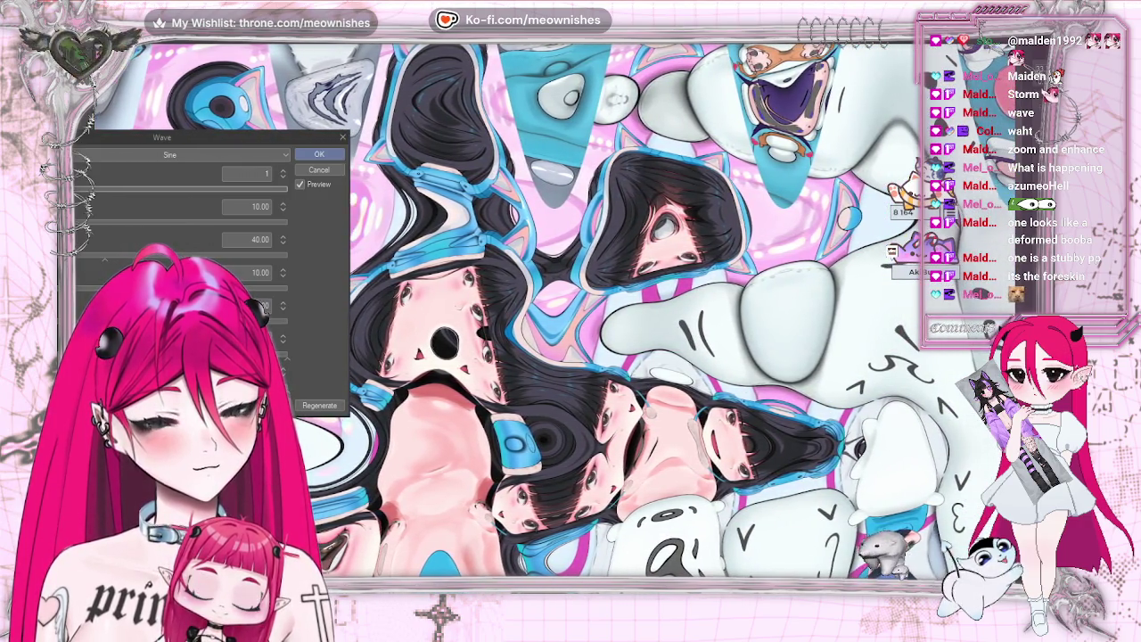
scroll(660, 307, right, 1)
scroll(660, 307, right, 1)
scroll(660, 308, right, 1)
scroll(660, 307, right, 1)
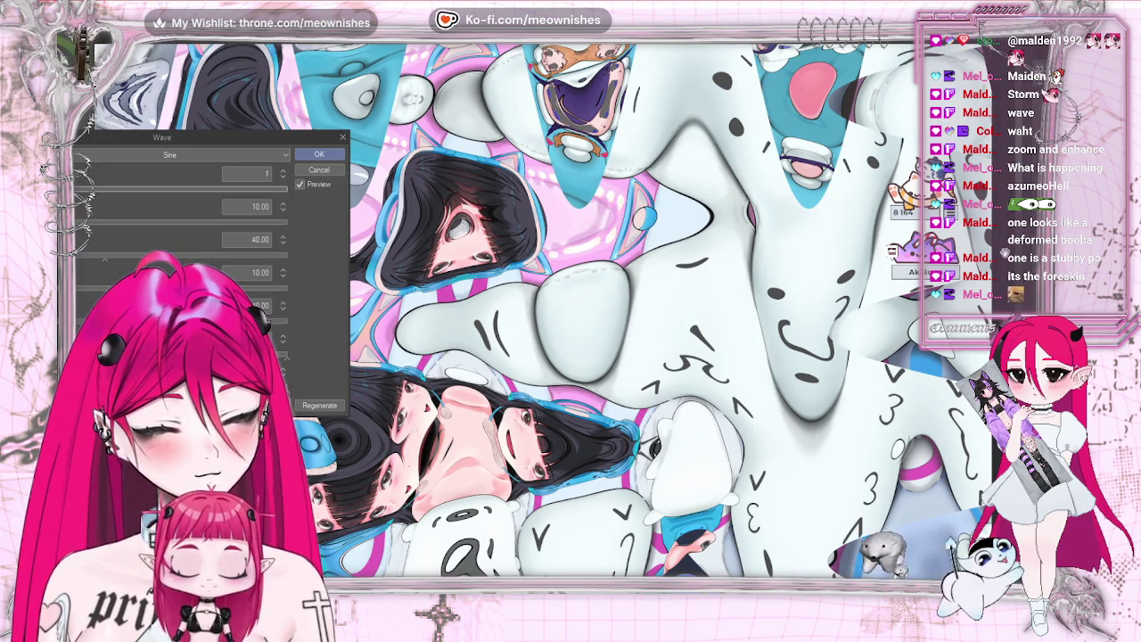
scroll(793, 528, down, 2)
scroll(793, 528, down, 2)
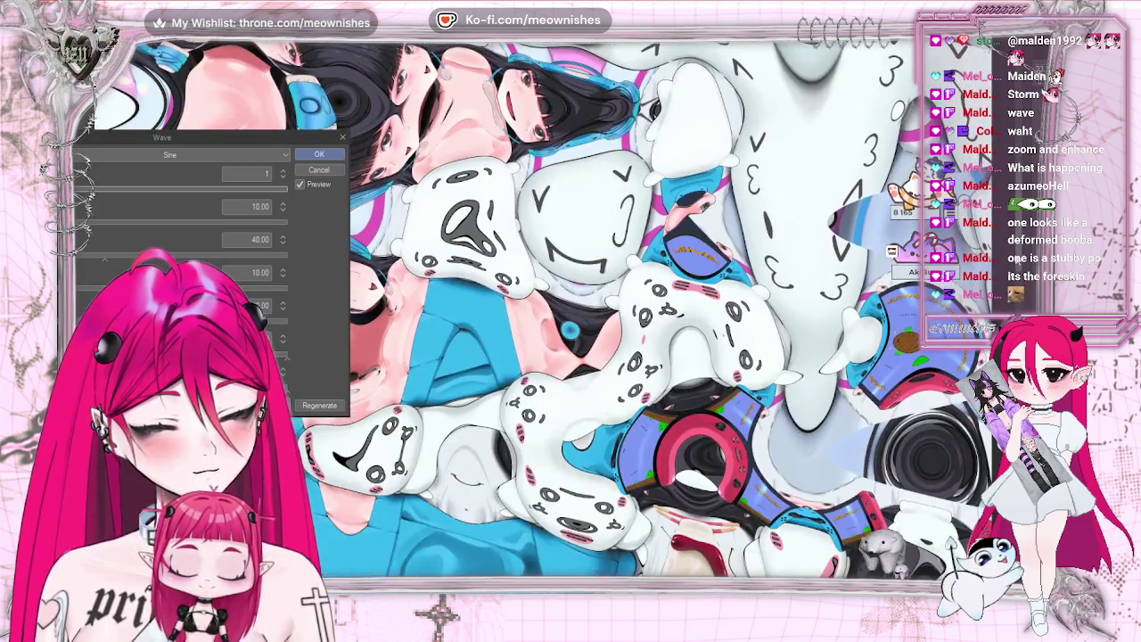
scroll(793, 528, down, 2)
scroll(793, 527, down, 1)
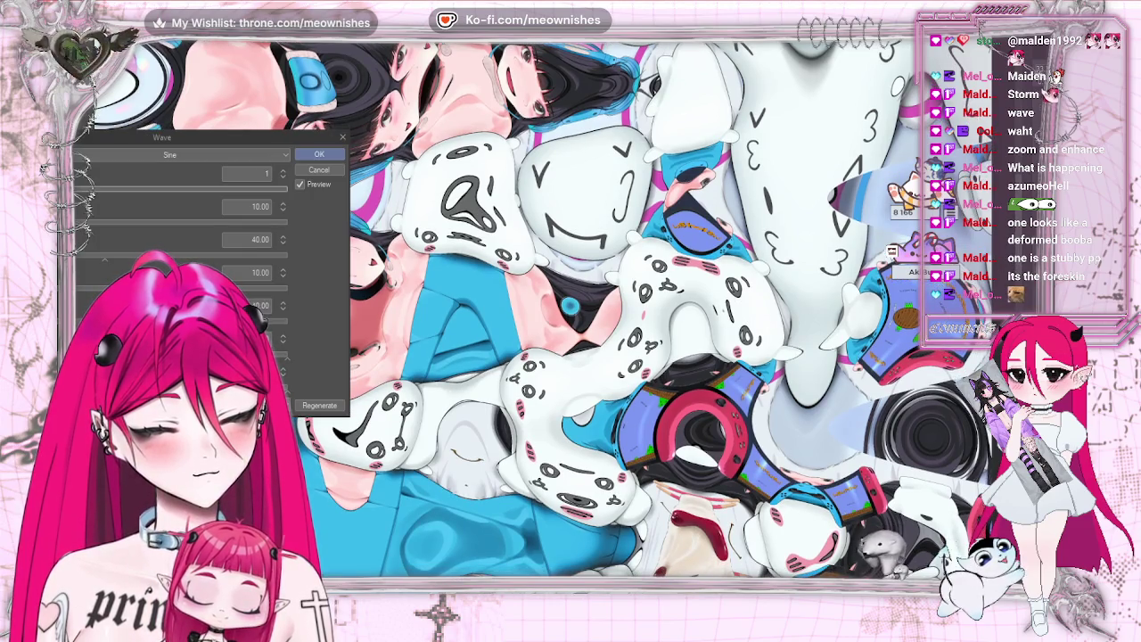
scroll(571, 305, left, 4)
scroll(571, 306, left, 1)
scroll(571, 306, left, 1)
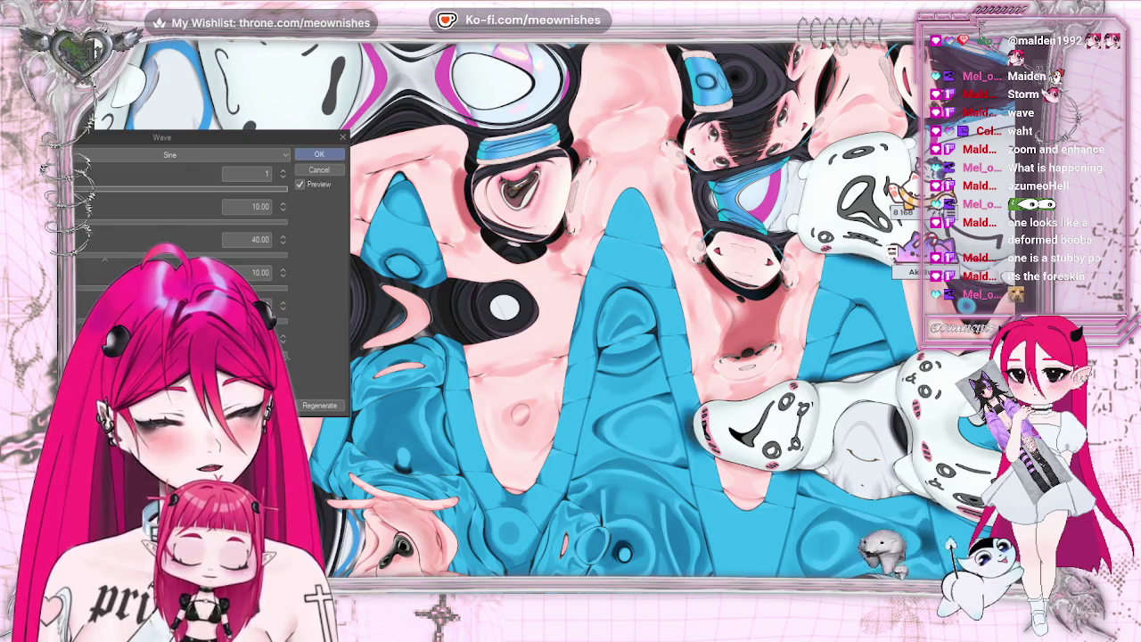
key(ctrl+0)
key(ctrl+plus)
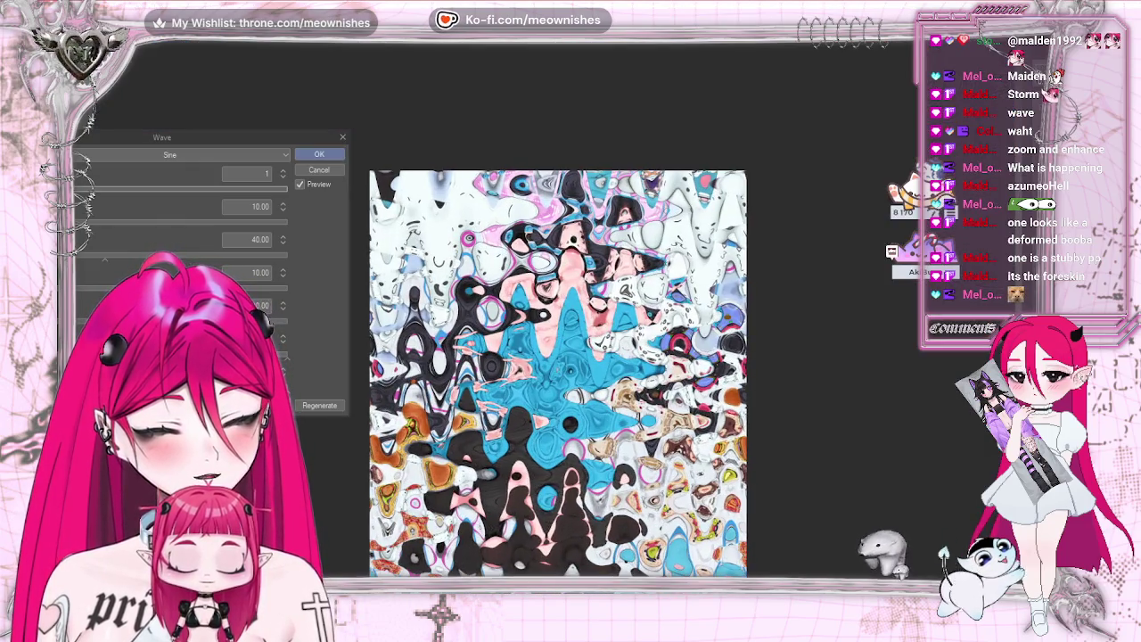
key(ctrl+plus)
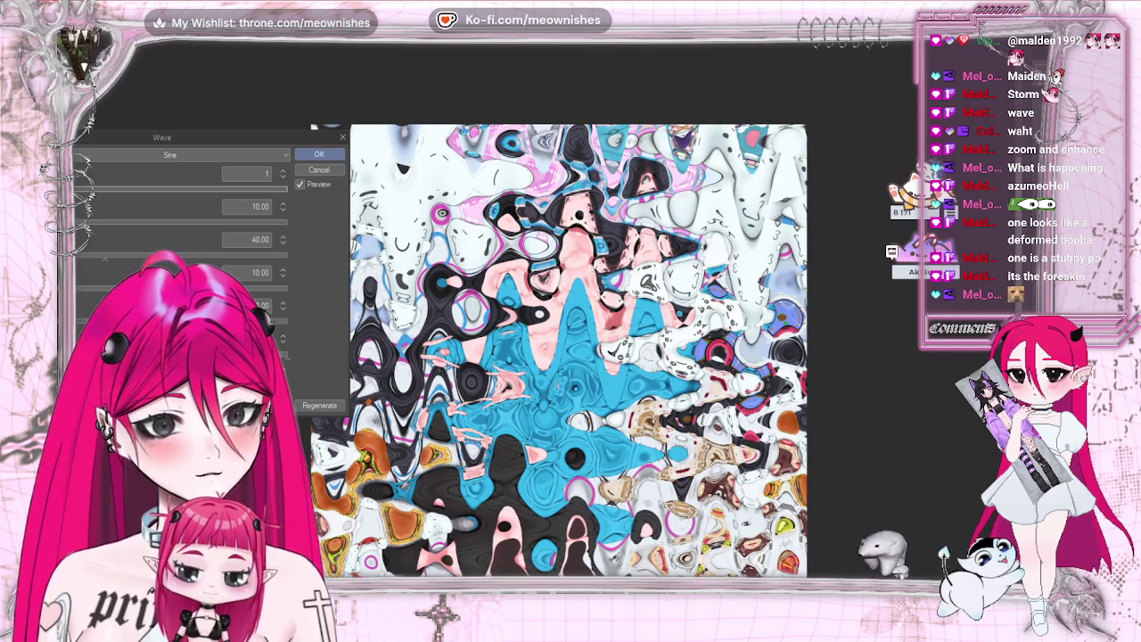
scroll(559, 348, down, 2)
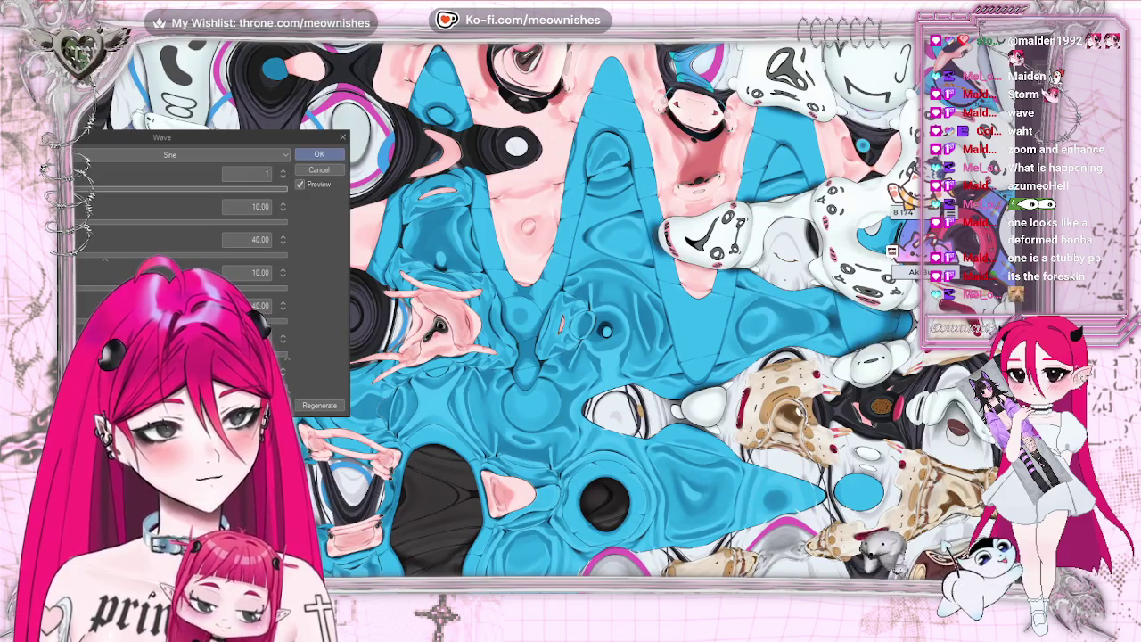
drag(875, 376, 648, 375)
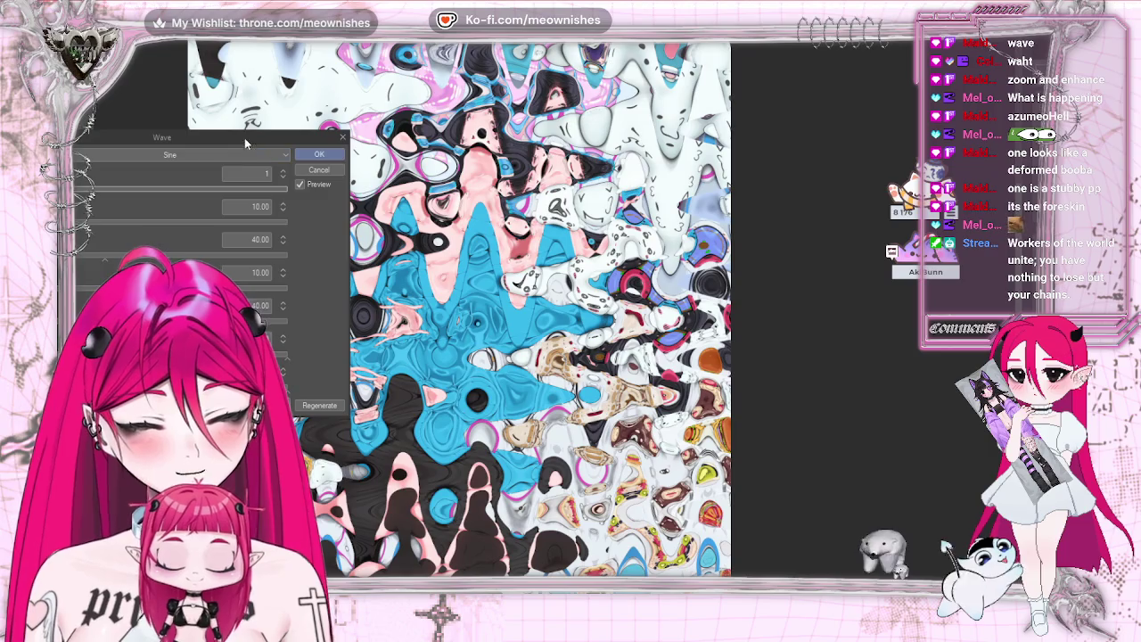
Step: Set the Wave dialog's Number of waves to 2, then cancel the filter
drag(329, 157, 931, 221)
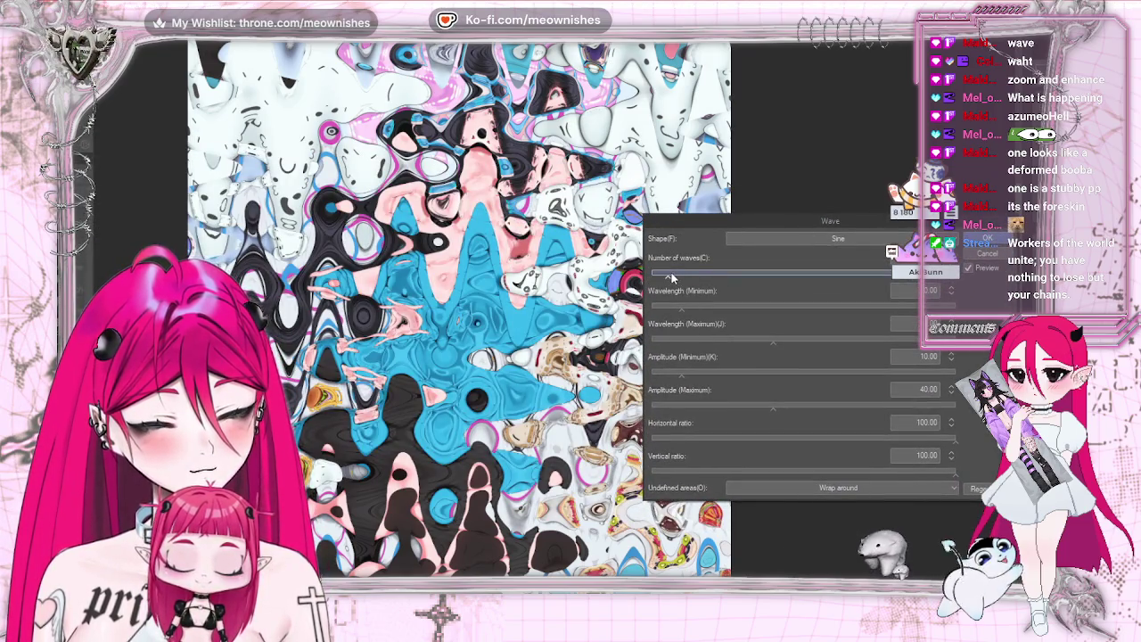
drag(673, 279, 679, 282)
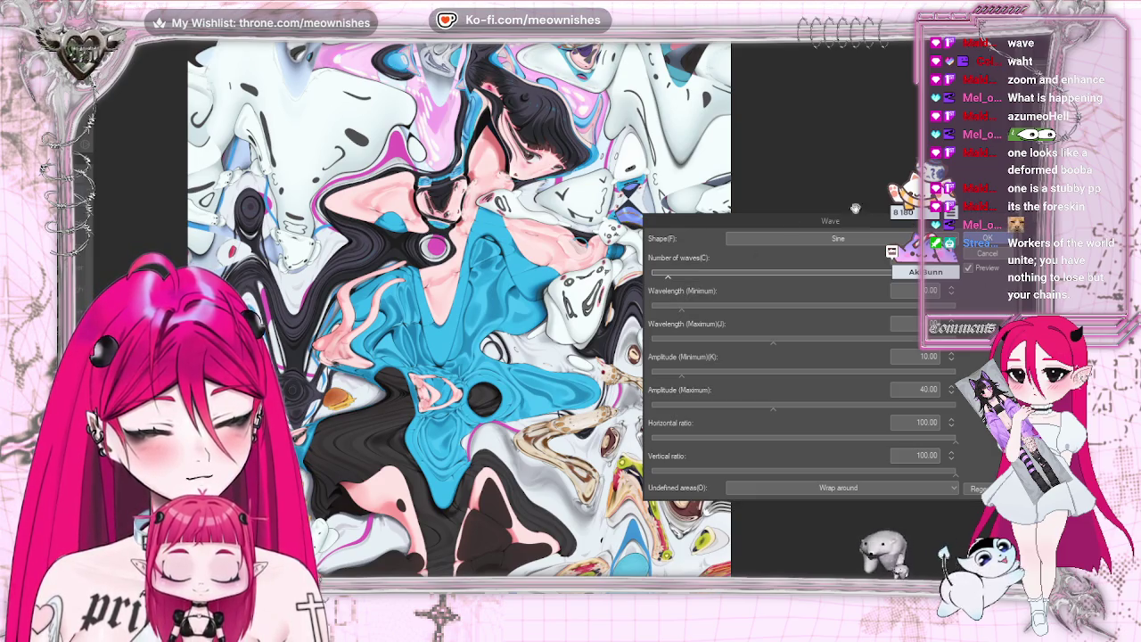
drag(860, 214, 818, 280)
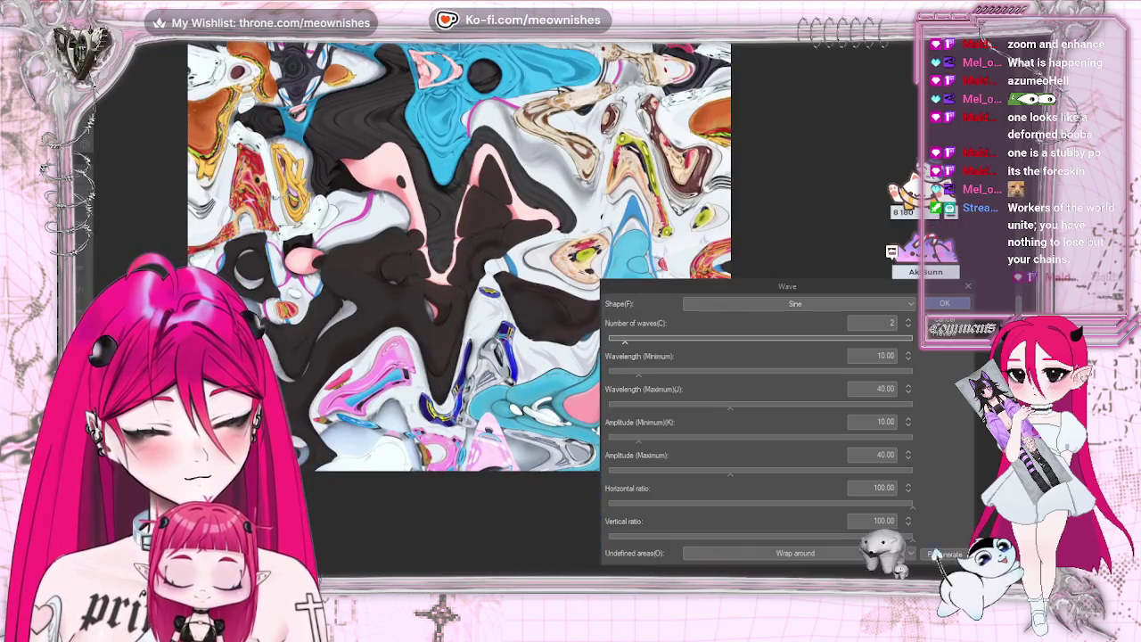
click(945, 308)
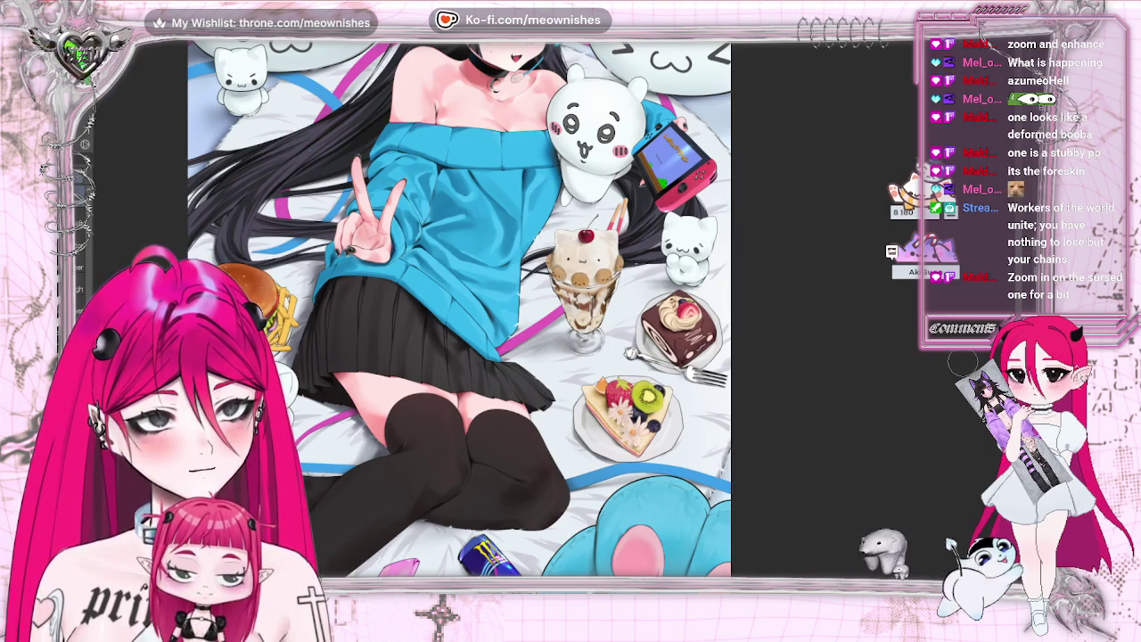
Step: Reopen the Wave dialog from Filter > Distort > Wave
click(173, 31)
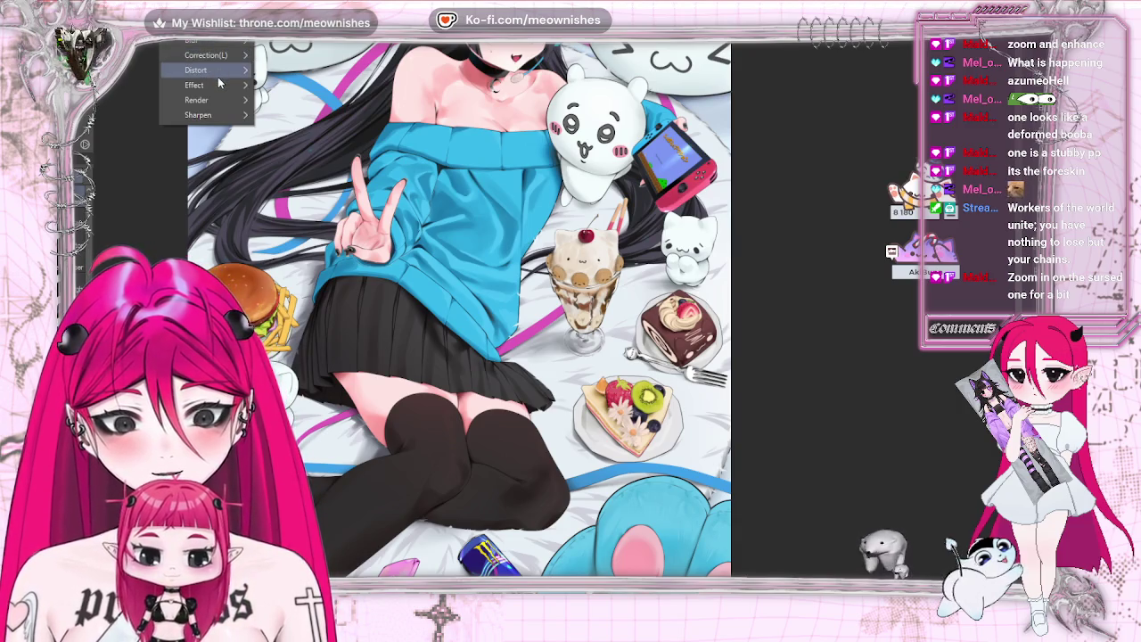
mouse_move(196, 69)
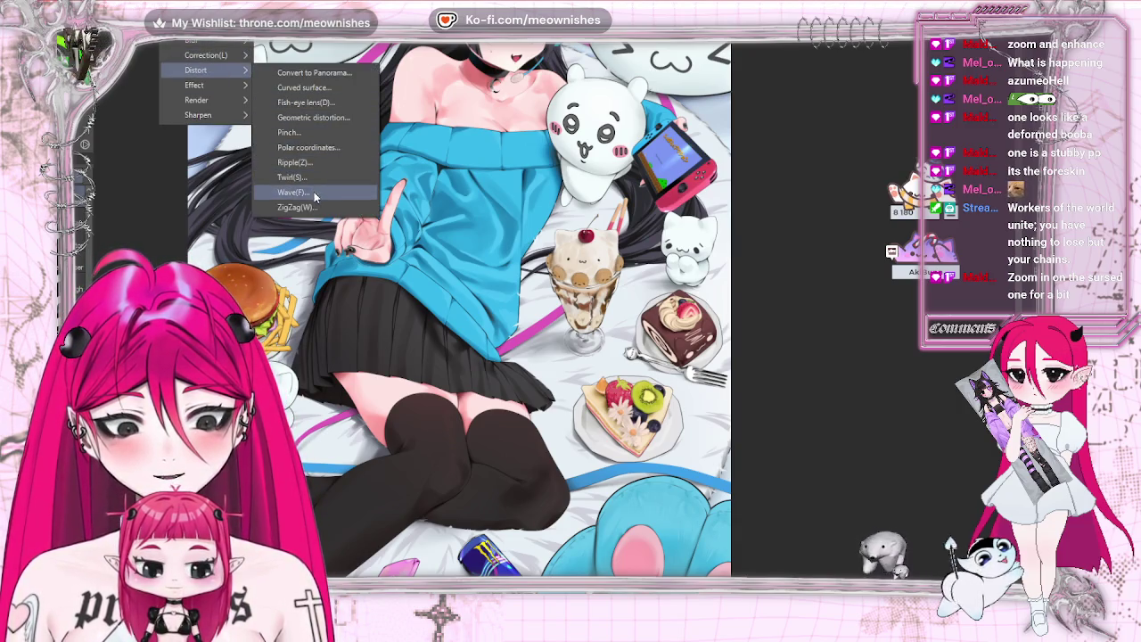
click(294, 193)
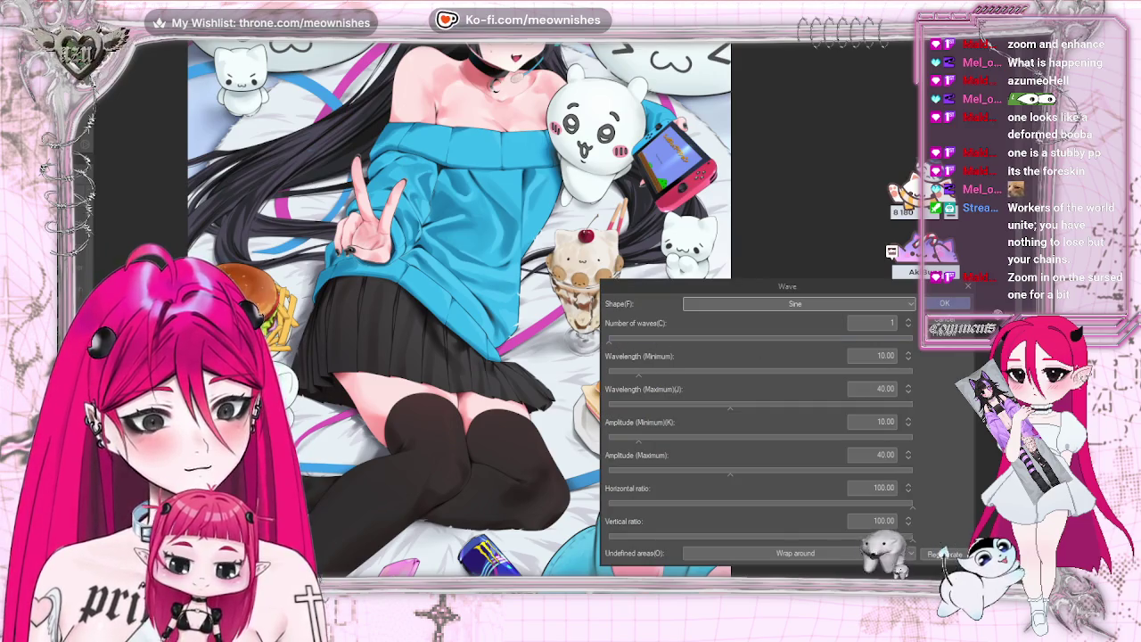
Step: Zoom in on the face to inspect the 1-wave preview, then cancel the filter with Esc
scroll(459, 312, up, 5)
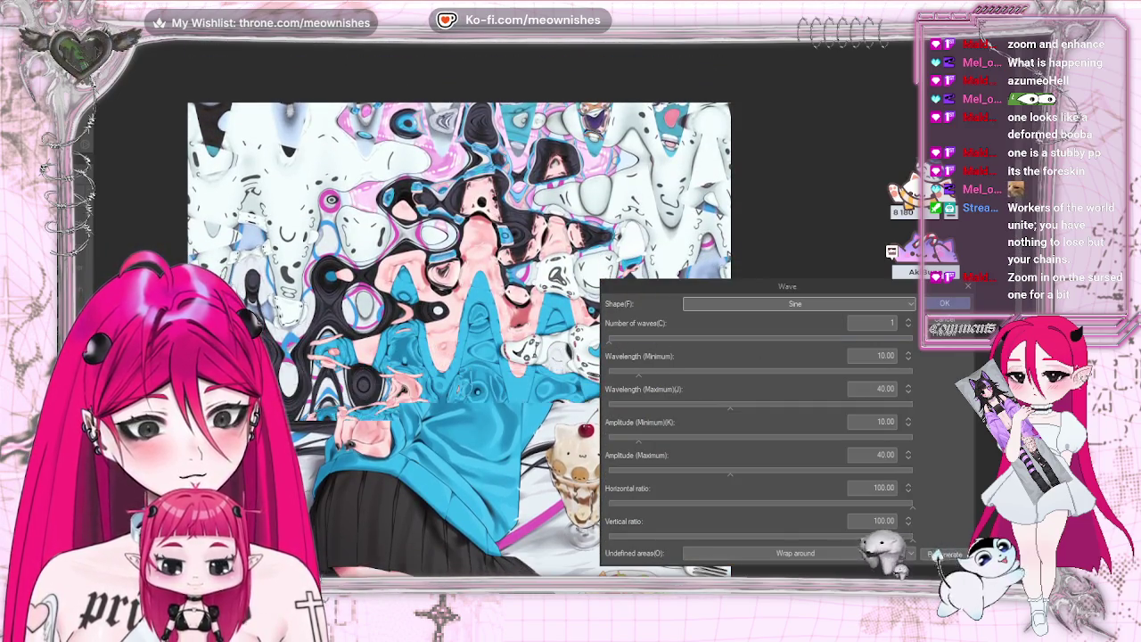
scroll(934, 555, up, 5)
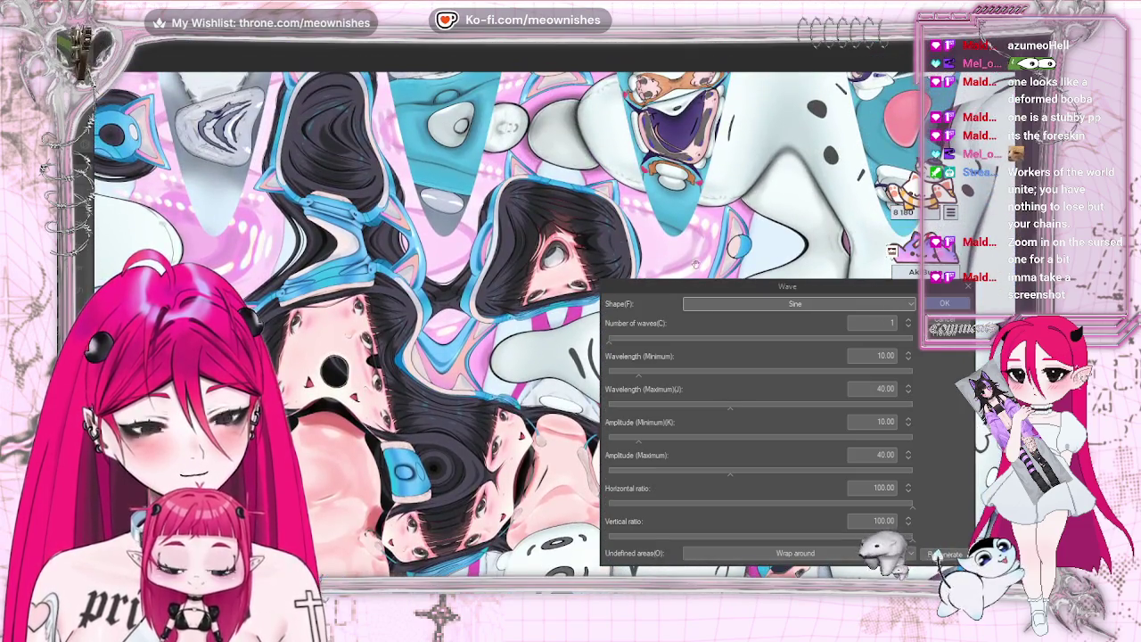
drag(787, 289, 856, 350)
scroll(943, 552, up, 2)
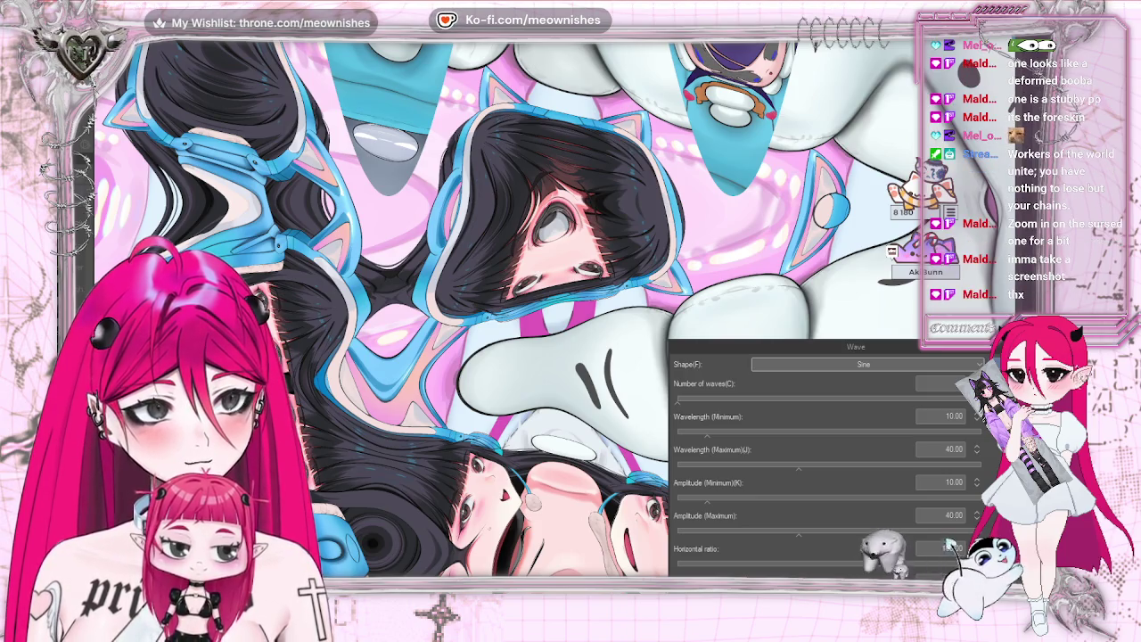
key(Escape)
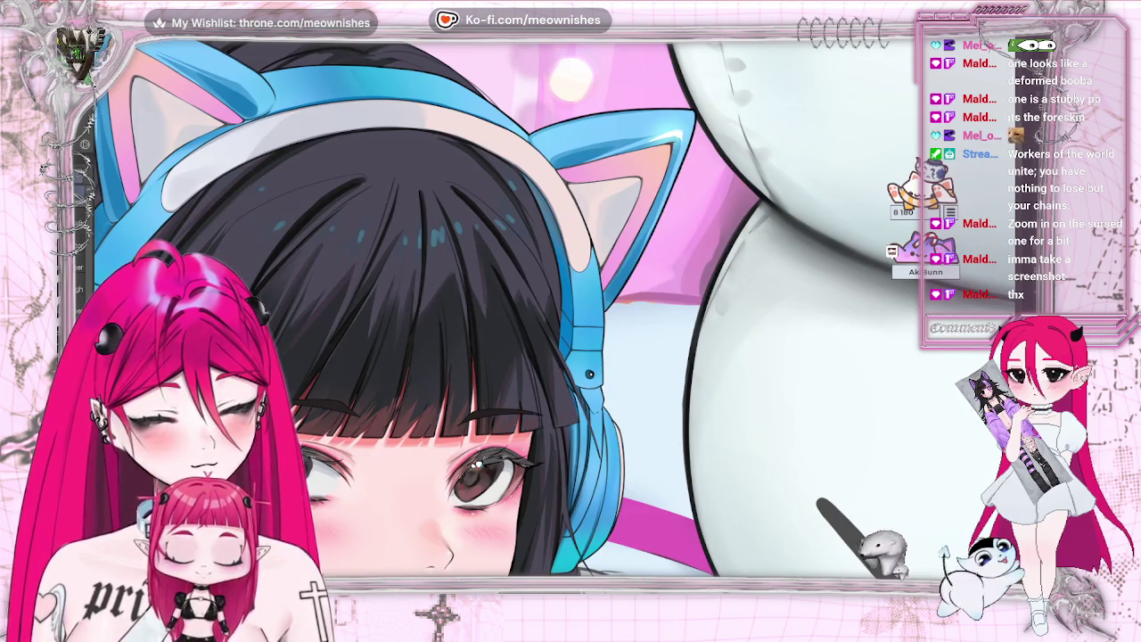
Step: Zoom out with Ctrl+0 and Ctrl+- to view the entire undistorted illustration
key(ctrl+0)
key(ctrl+minus)
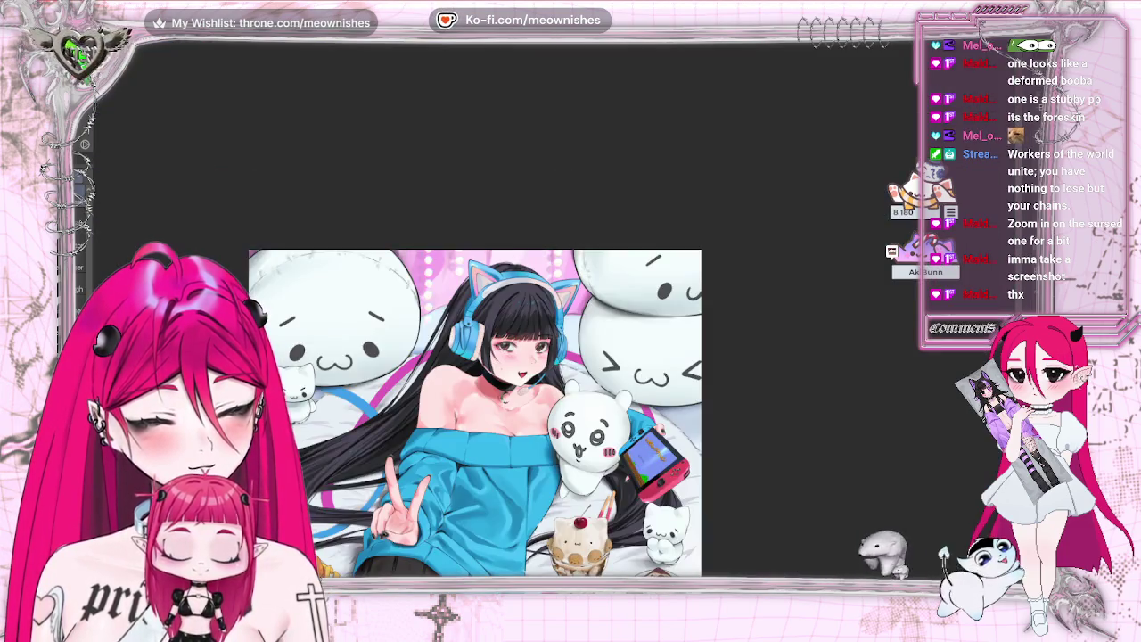
key(ctrl+minus)
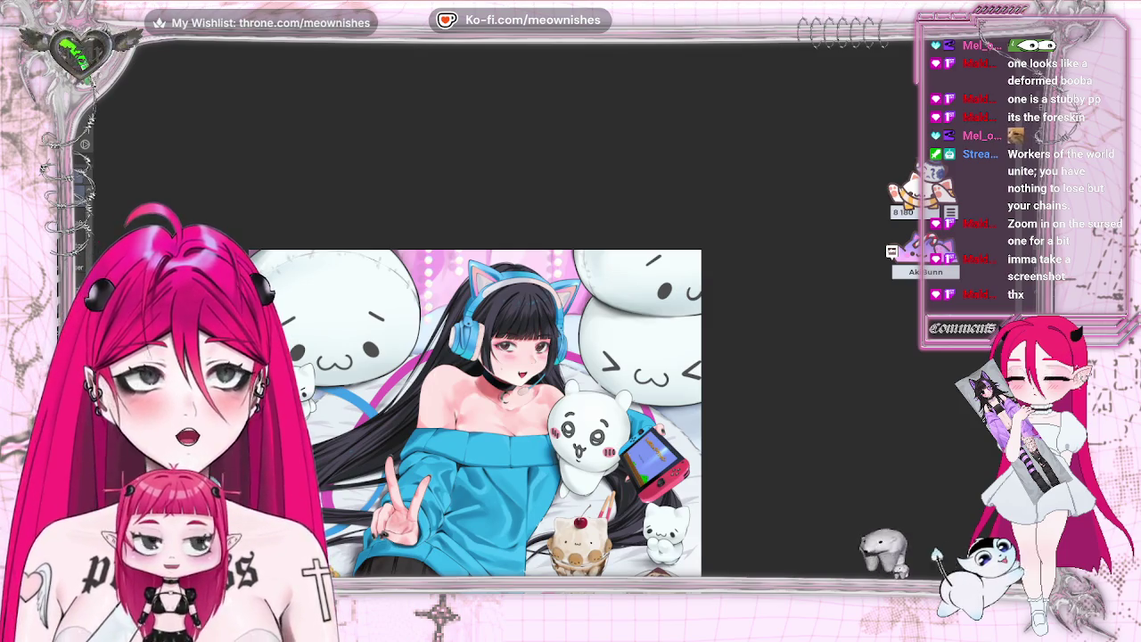